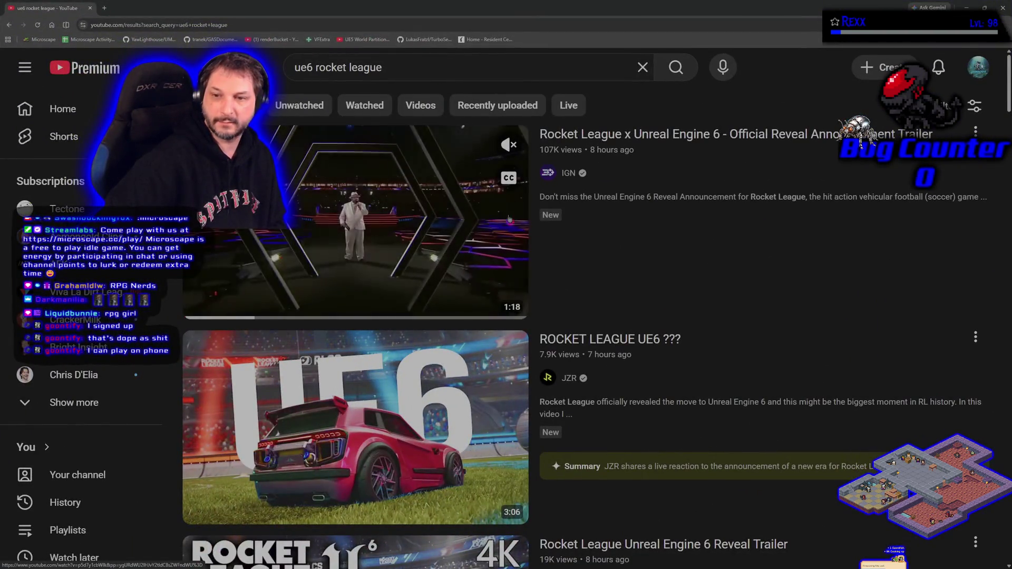
Open the Rocket League x Unreal Engine 6 reveal trailer, make it full screen and pause it.
{"action": "left_click", "coordinate": [334, 198]}
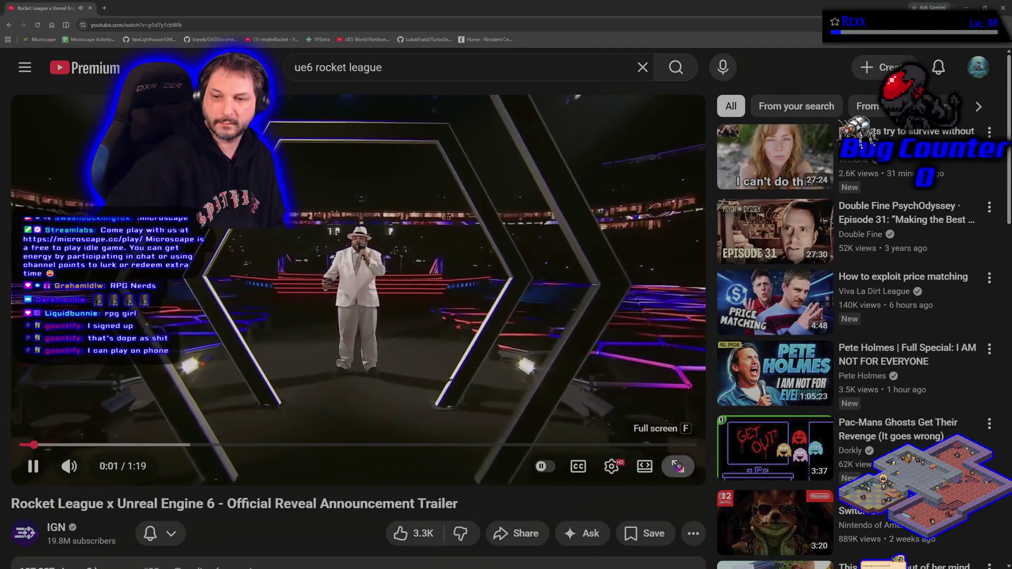
{"action": "left_click", "coordinate": [678, 467]}
{"action": "left_click", "coordinate": [486, 317]}
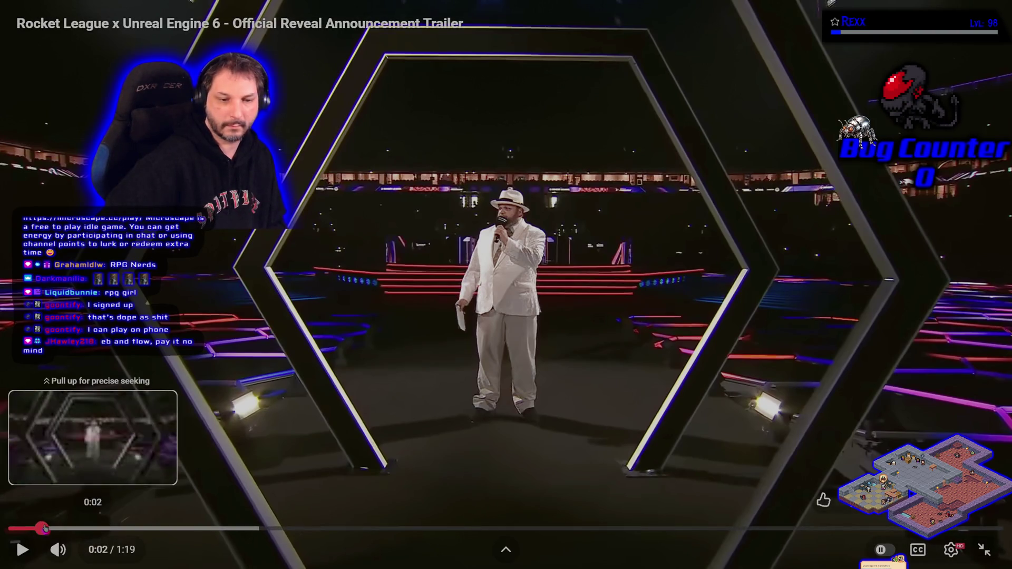
Replay the trailer from 0:00, pause it at 0:09, then rewind it to the start.
{"action": "left_click", "coordinate": [16, 528]}
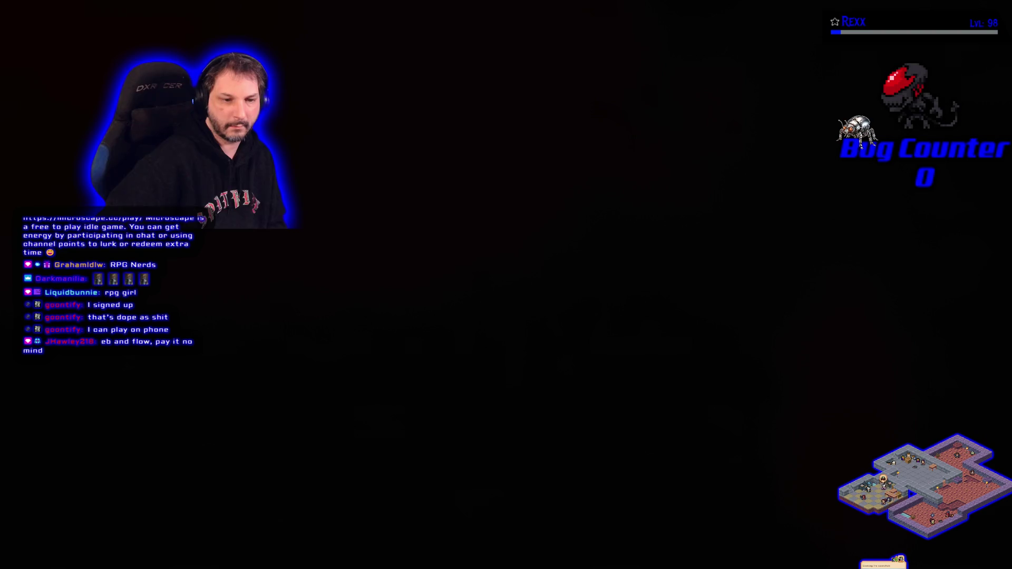
{"action": "mouse_move", "coordinate": [332, 319]}
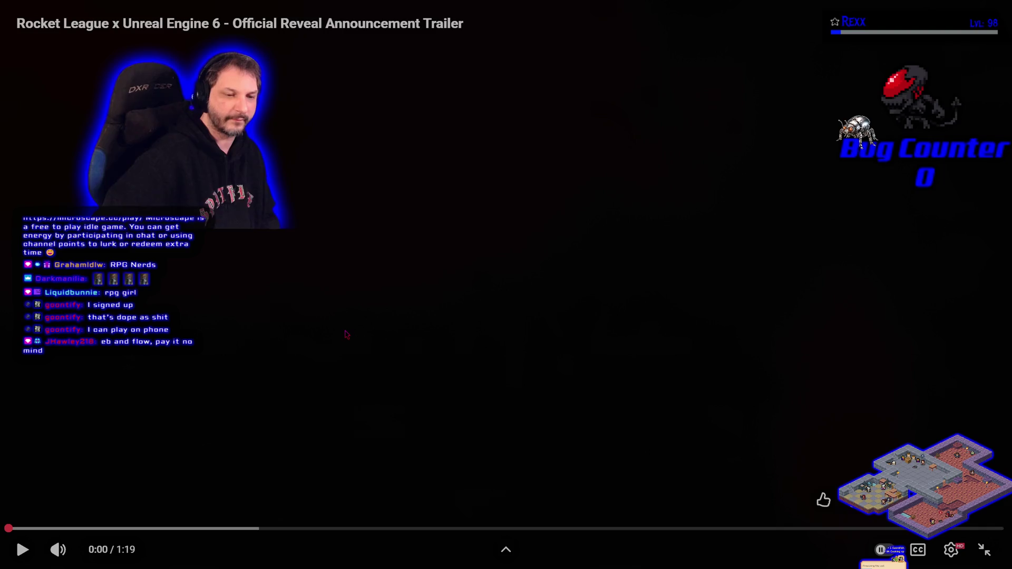
{"action": "left_click", "coordinate": [347, 335]}
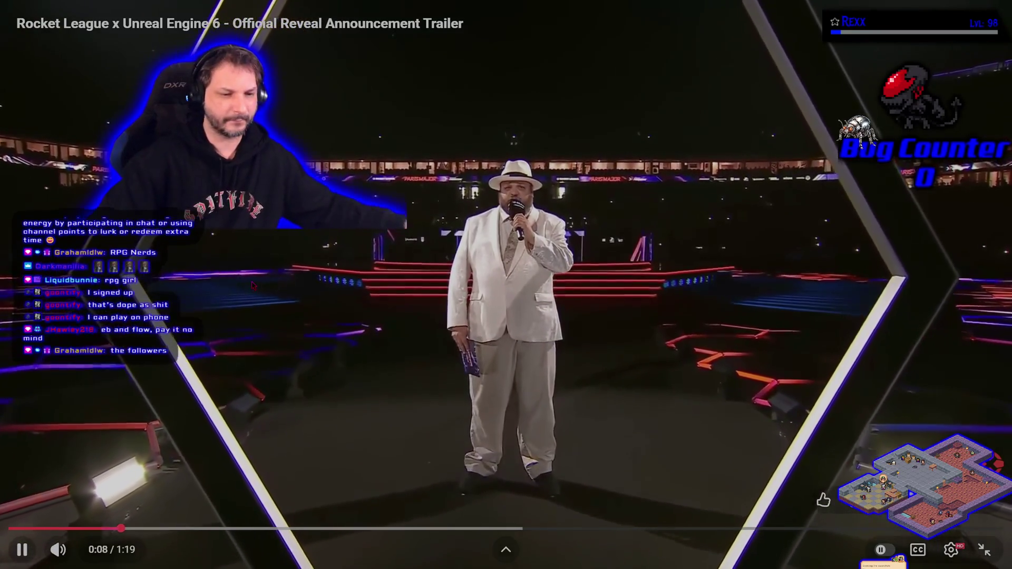
{"action": "left_click", "coordinate": [252, 284]}
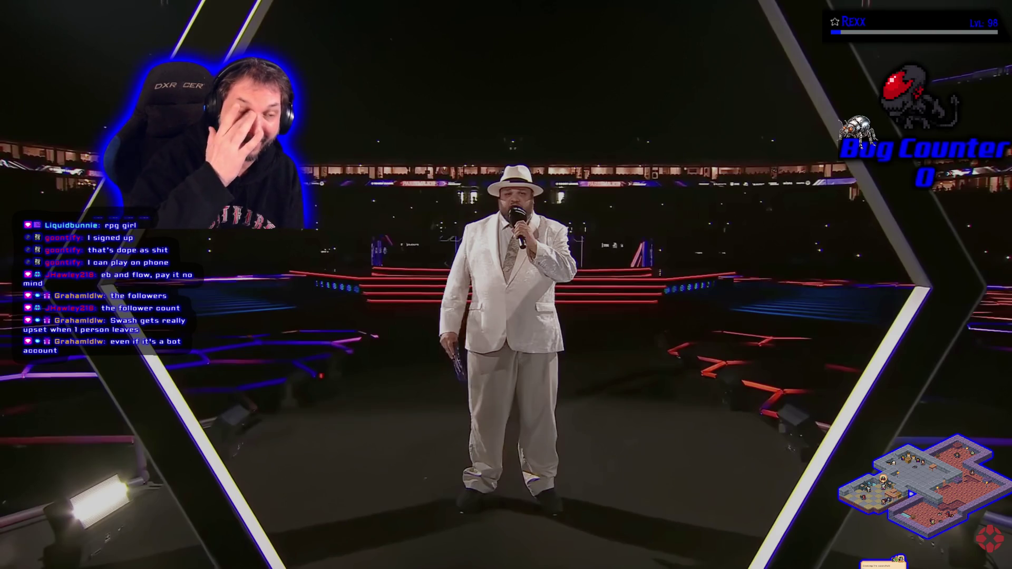
{"action": "mouse_move", "coordinate": [450, 290]}
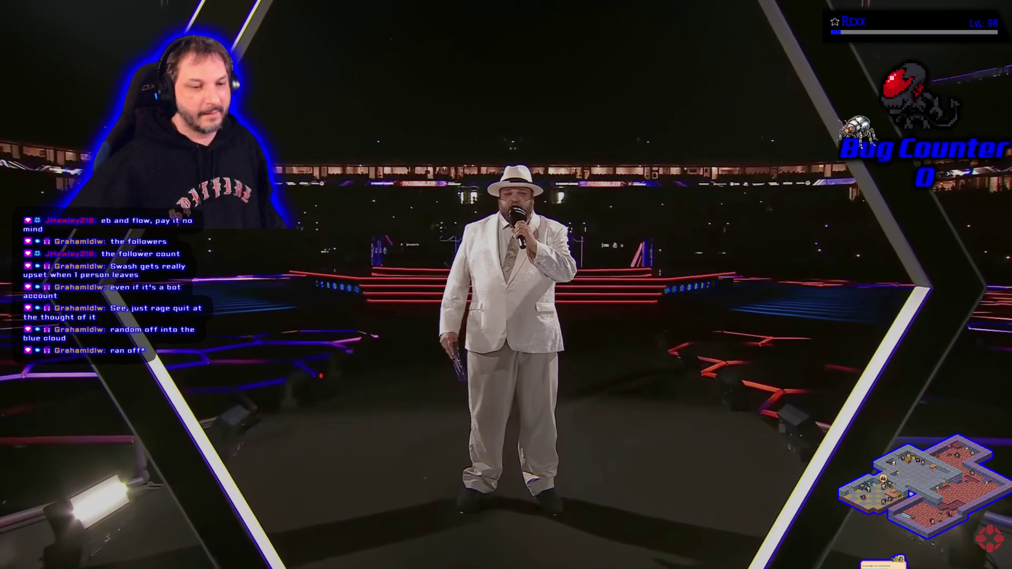
{"action": "mouse_move", "coordinate": [549, 331]}
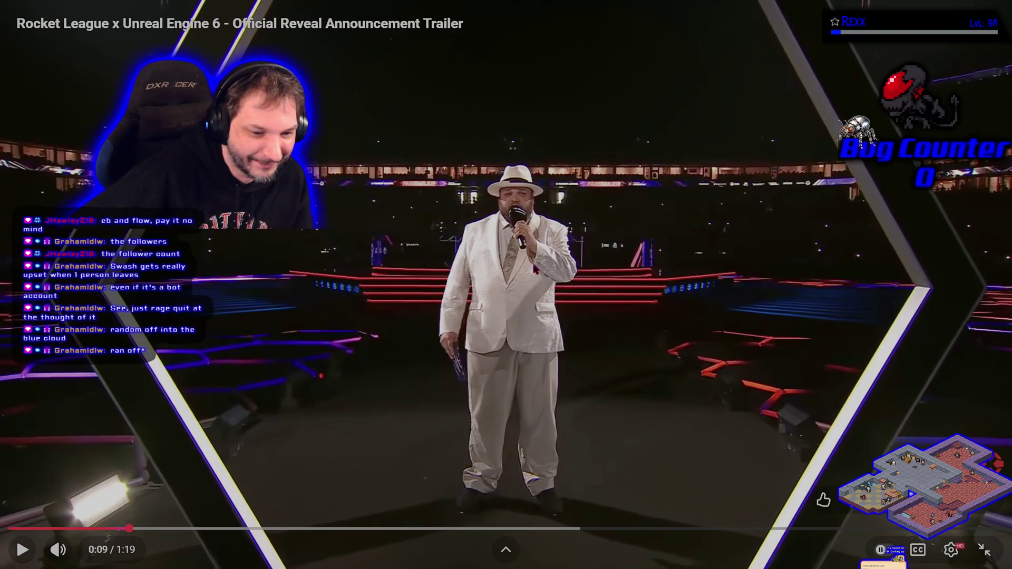
{"action": "mouse_move", "coordinate": [117, 529]}
{"action": "left_mouse_down"}
{"action": "mouse_move", "coordinate": [21, 490]}
{"action": "mouse_move", "coordinate": [92, 341]}
{"action": "left_mouse_up"}
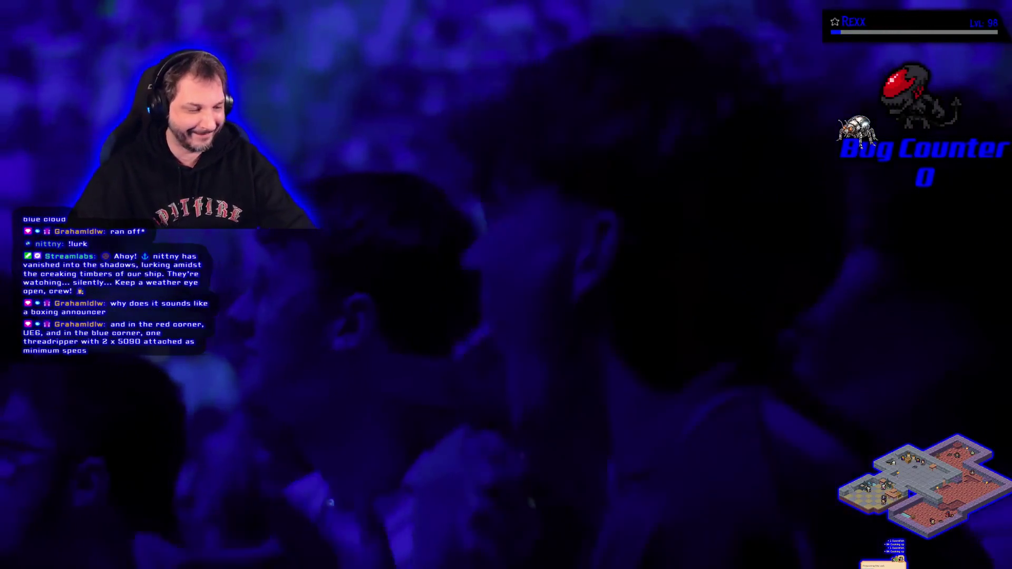
Exit full screen and go back to the ue6 rocket league search results.
{"action": "mouse_move", "coordinate": [986, 552]}
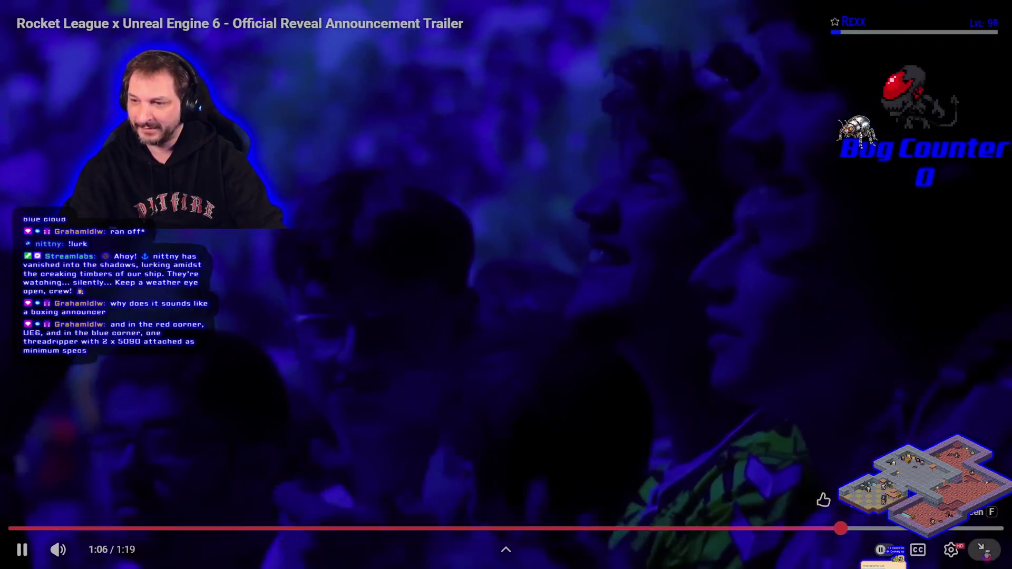
{"action": "left_click", "coordinate": [986, 552]}
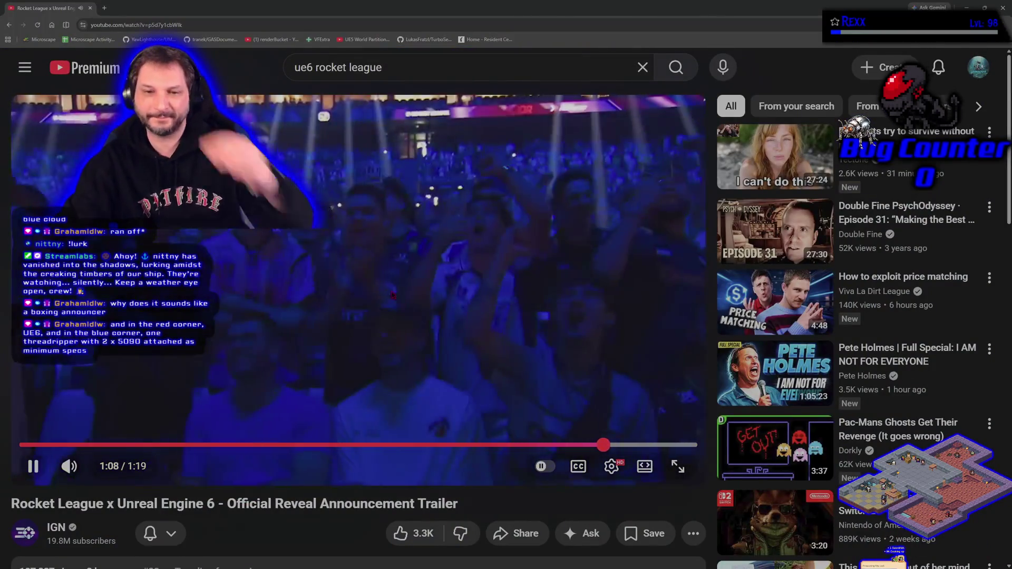
{"action": "key", "text": "alt+Left"}
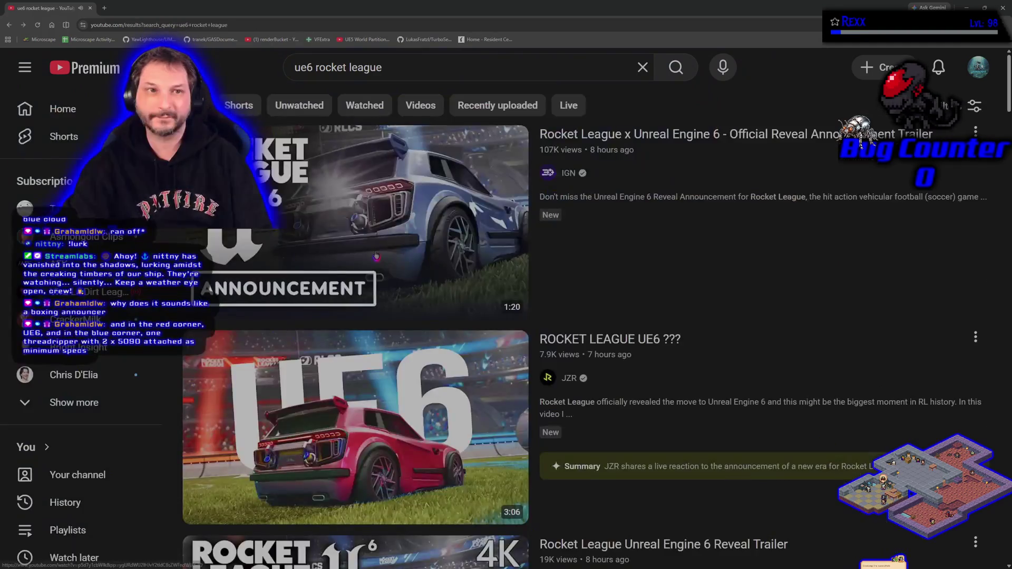
Scroll down through the search results and open a new browser tab.
{"action": "scroll", "coordinate": [646, 407], "scroll_direction": "down", "scroll_amount": 3}
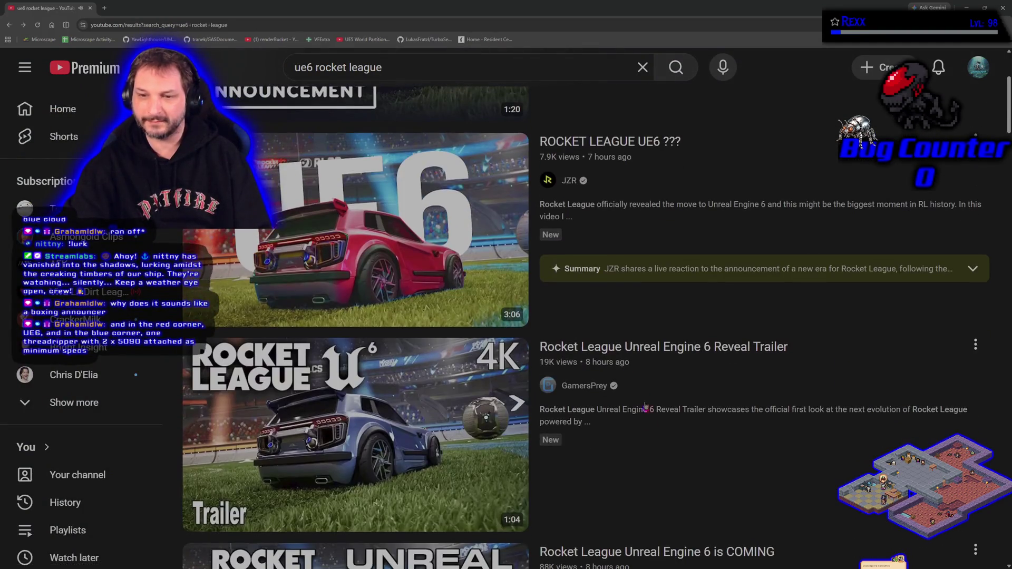
{"action": "mouse_move", "coordinate": [638, 323]}
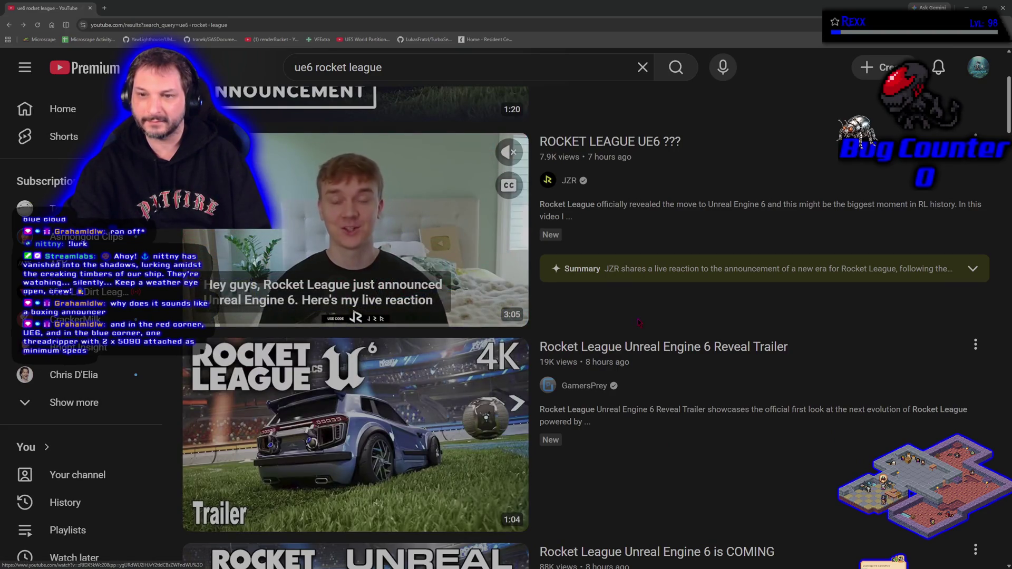
{"action": "scroll", "coordinate": [639, 322], "scroll_direction": "down", "scroll_amount": 10}
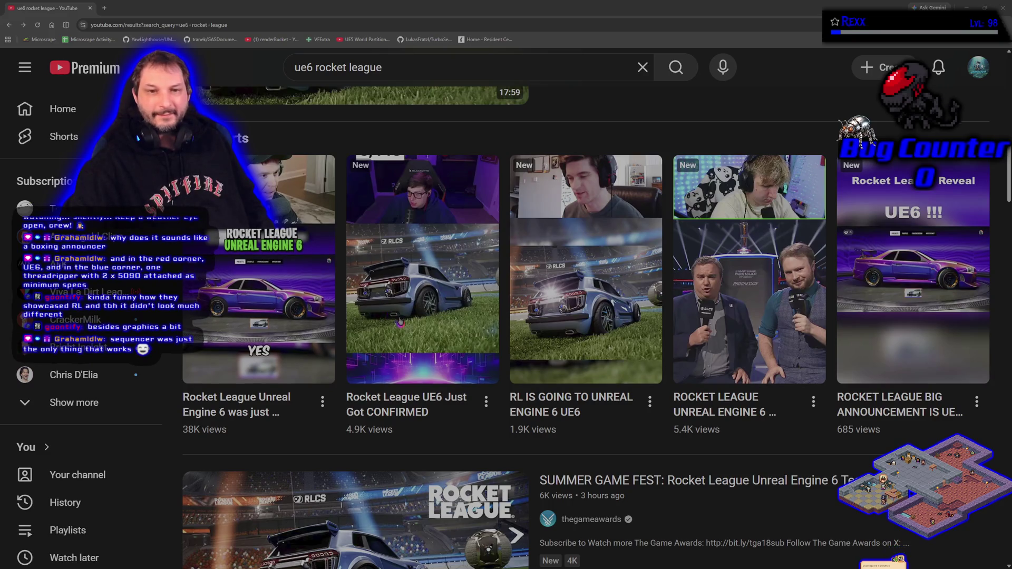
{"action": "mouse_move", "coordinate": [457, 405]}
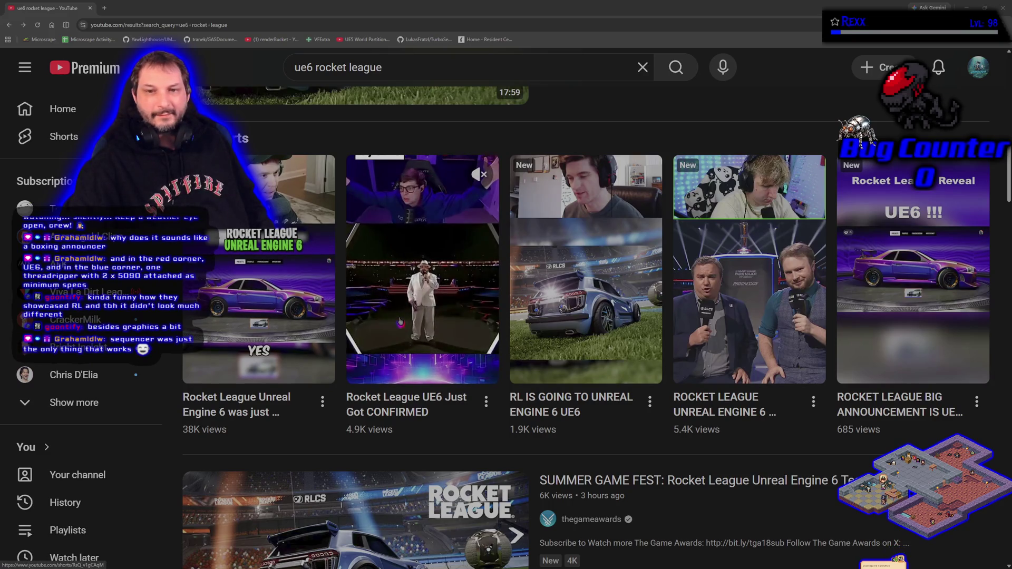
{"action": "left_click", "coordinate": [106, 8]}
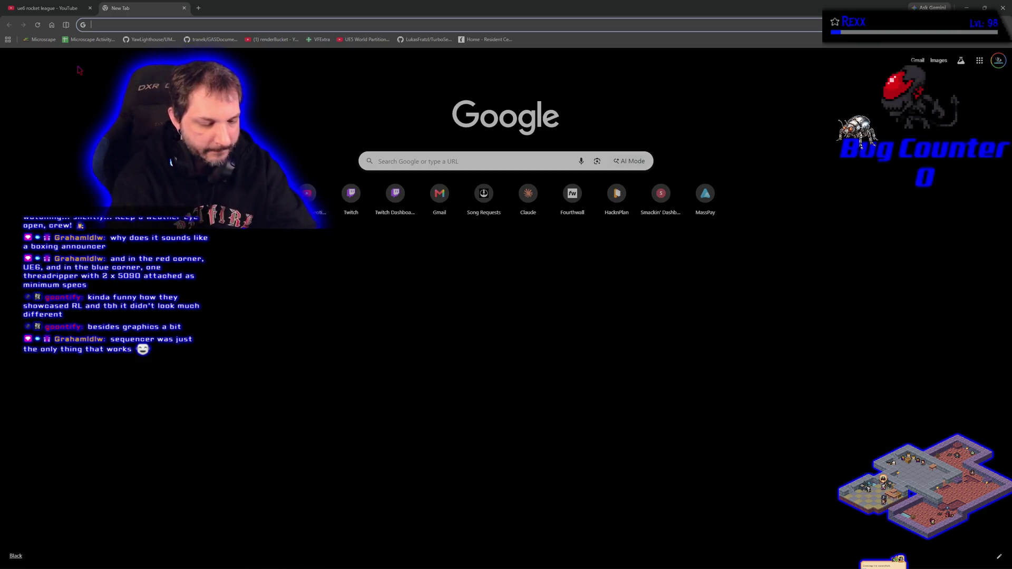
Search Google for 'rocket league' and switch to the image results.
{"action": "type", "text": "rocket leaugu"}
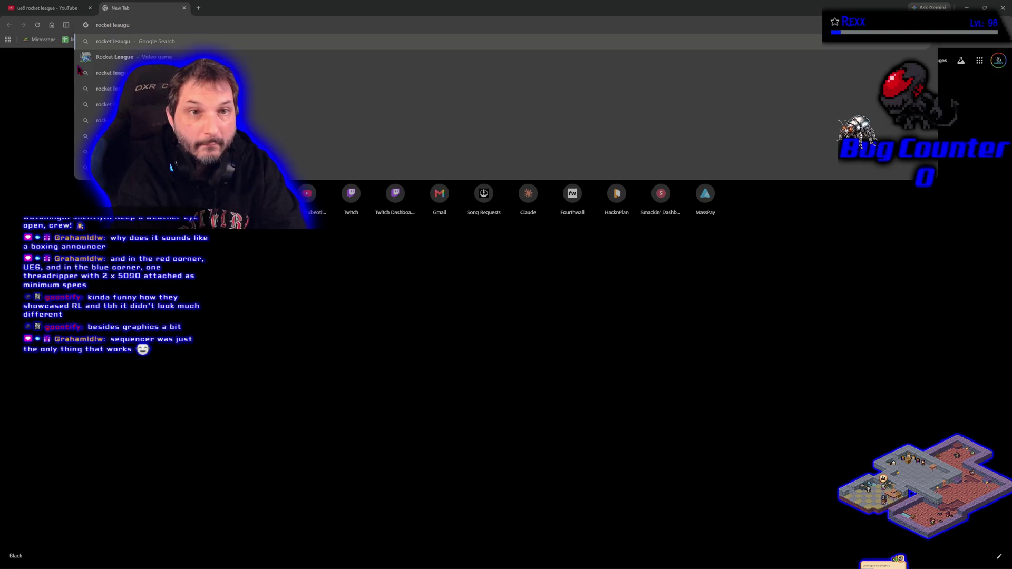
{"action": "key", "text": "BackSpace"}
{"action": "type", "text": "gue"}
{"action": "key", "text": "Return"}
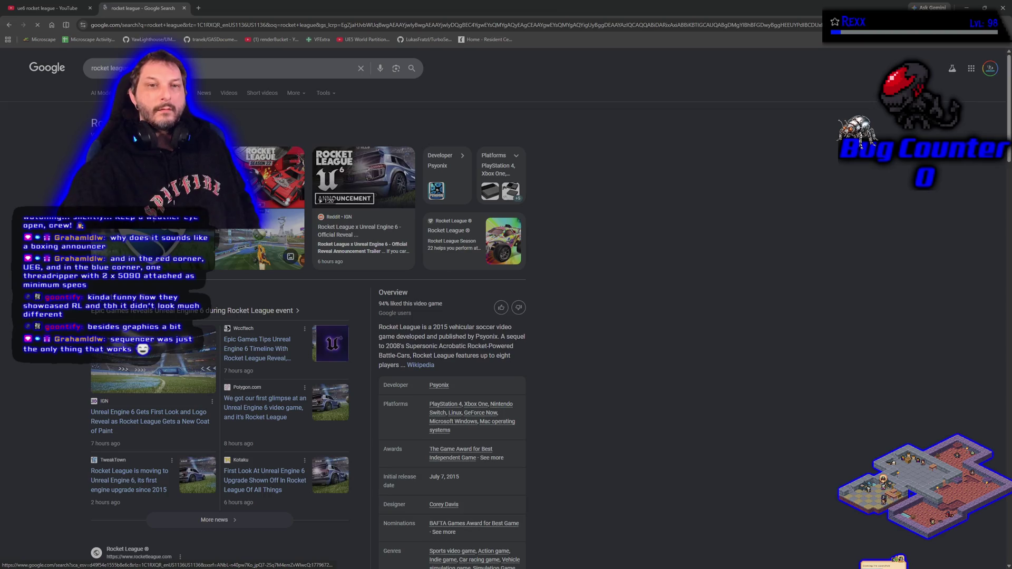
{"action": "left_click", "coordinate": [158, 93]}
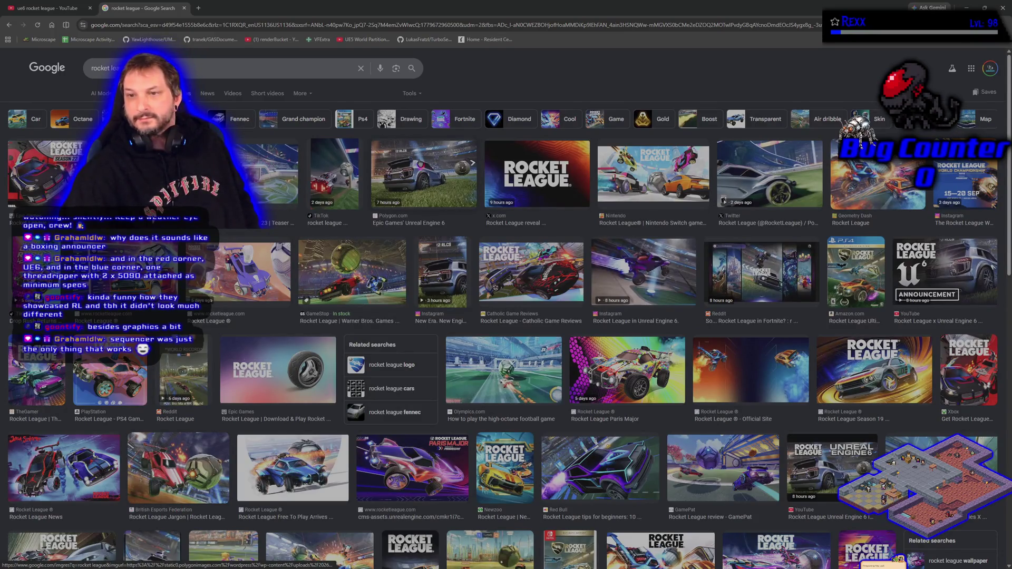
Scroll the images, preview one, and open the PCMag review to enlarge its image.
{"action": "scroll", "coordinate": [457, 269], "scroll_direction": "down", "scroll_amount": 8}
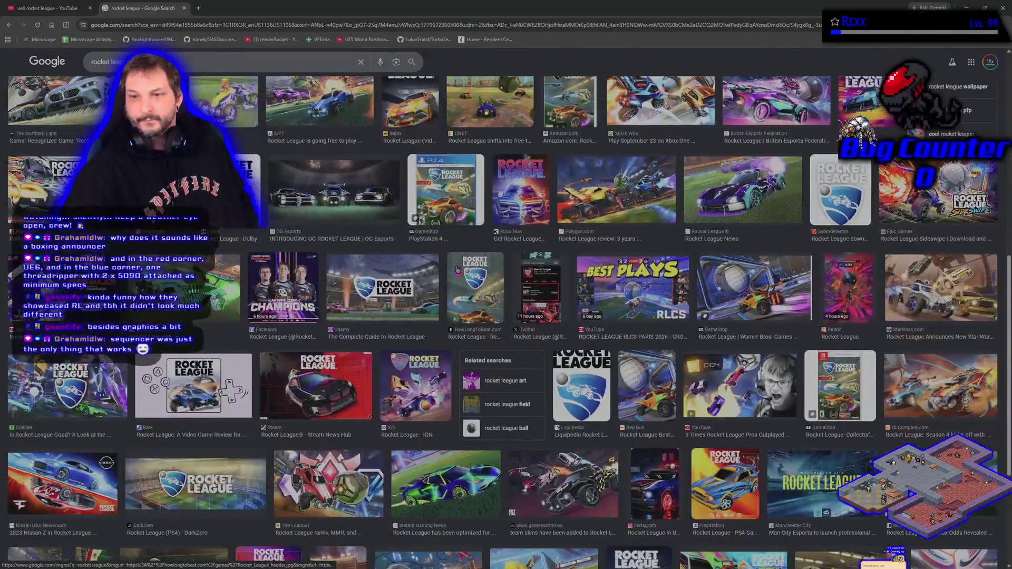
{"action": "scroll", "coordinate": [457, 269], "scroll_direction": "down", "scroll_amount": 8}
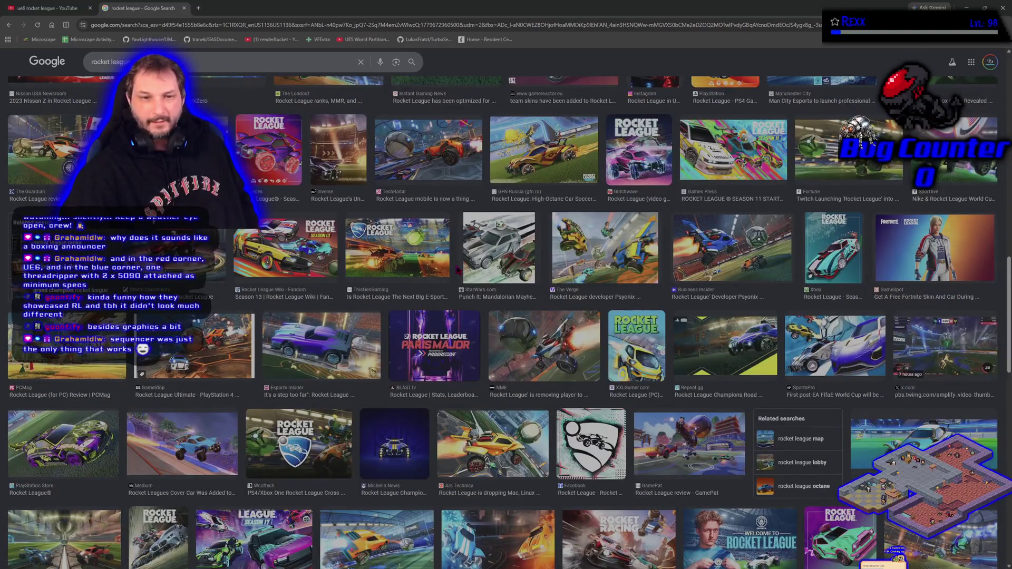
{"action": "scroll", "coordinate": [295, 273], "scroll_direction": "down", "scroll_amount": 2}
{"action": "left_click", "coordinate": [296, 273]}
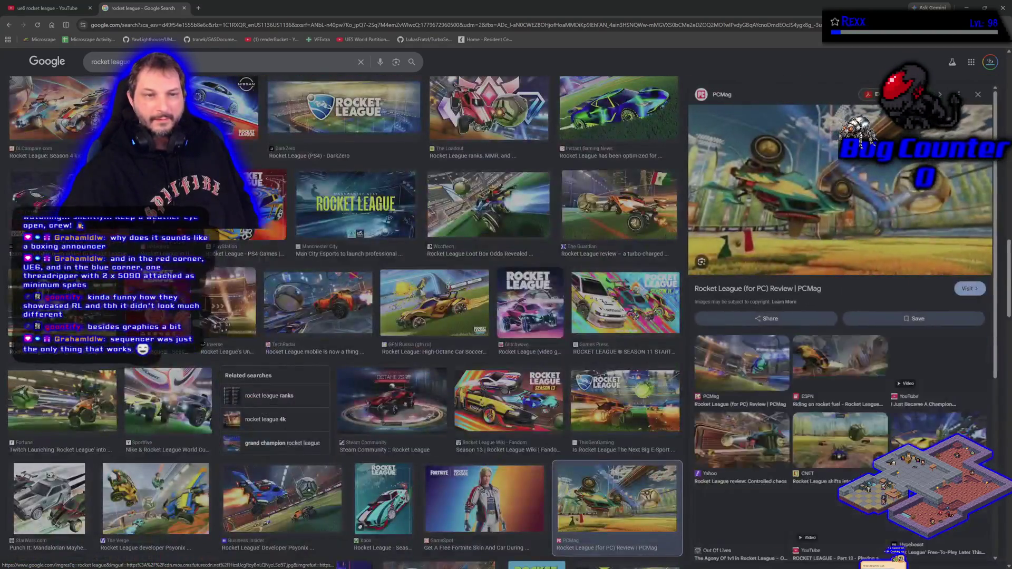
{"action": "left_click", "coordinate": [767, 217]}
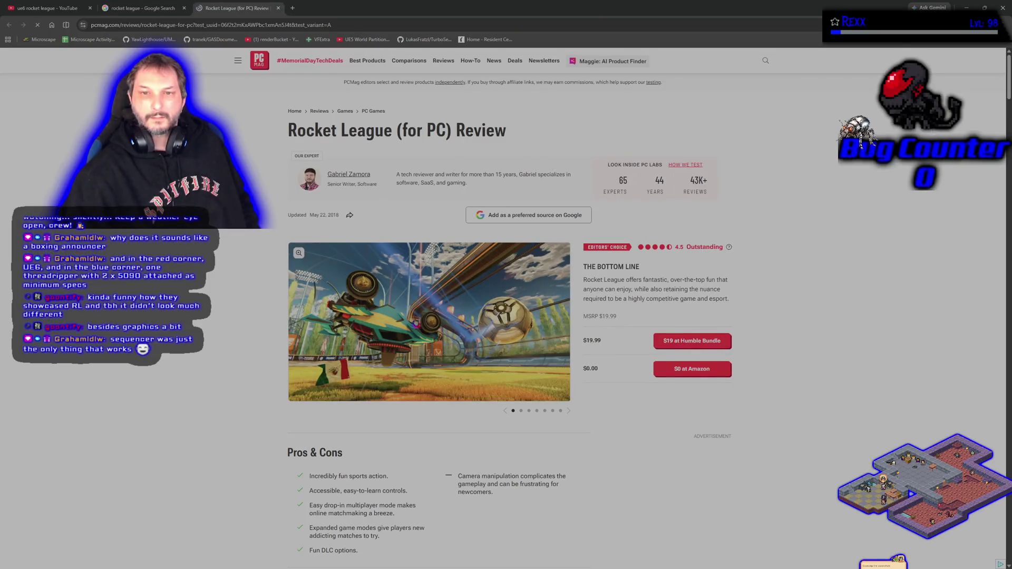
{"action": "left_click", "coordinate": [416, 323]}
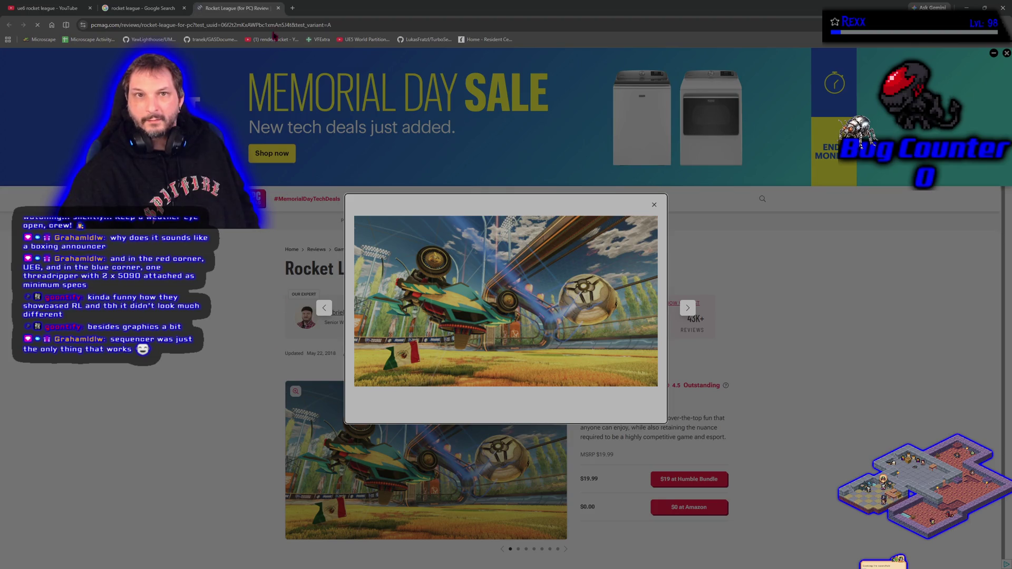
Close the PCMag review, scroll back up, and close the Google image search tab.
{"action": "left_click", "coordinate": [279, 8]}
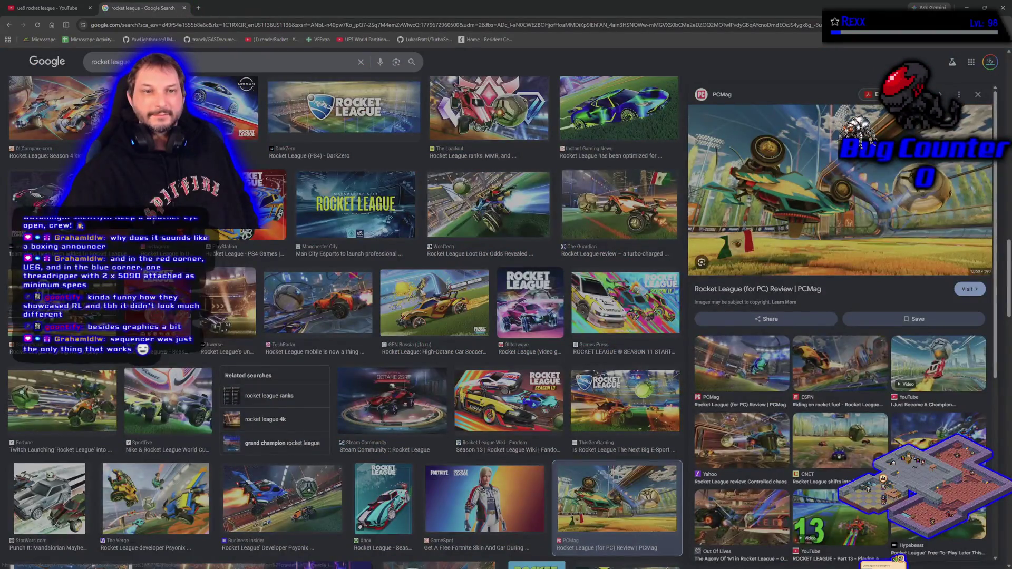
{"action": "scroll", "coordinate": [343, 332], "scroll_direction": "up", "scroll_amount": 10}
{"action": "scroll", "coordinate": [343, 332], "scroll_direction": "up", "scroll_amount": 5}
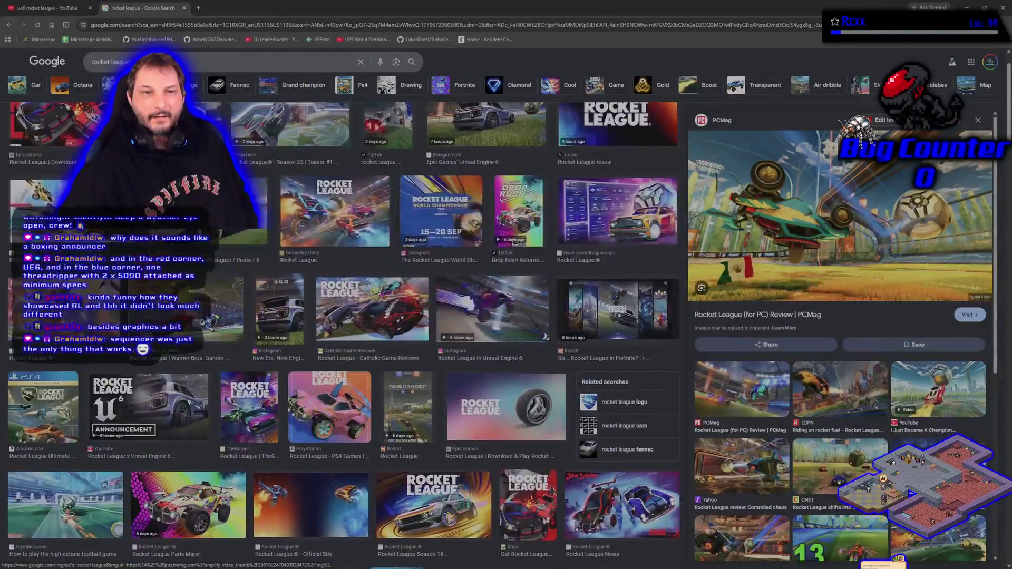
{"action": "left_click", "coordinate": [184, 8]}
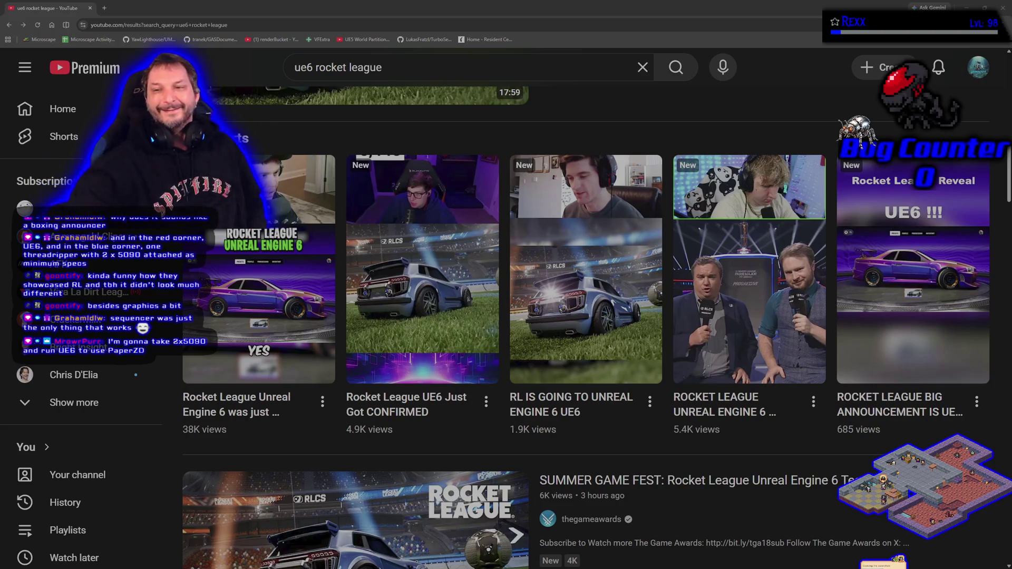
Scroll the ue6 rocket league results back to the top and close the browser window.
{"action": "mouse_move", "coordinate": [279, 275]}
{"action": "scroll", "coordinate": [279, 276], "scroll_direction": "up", "scroll_amount": 10}
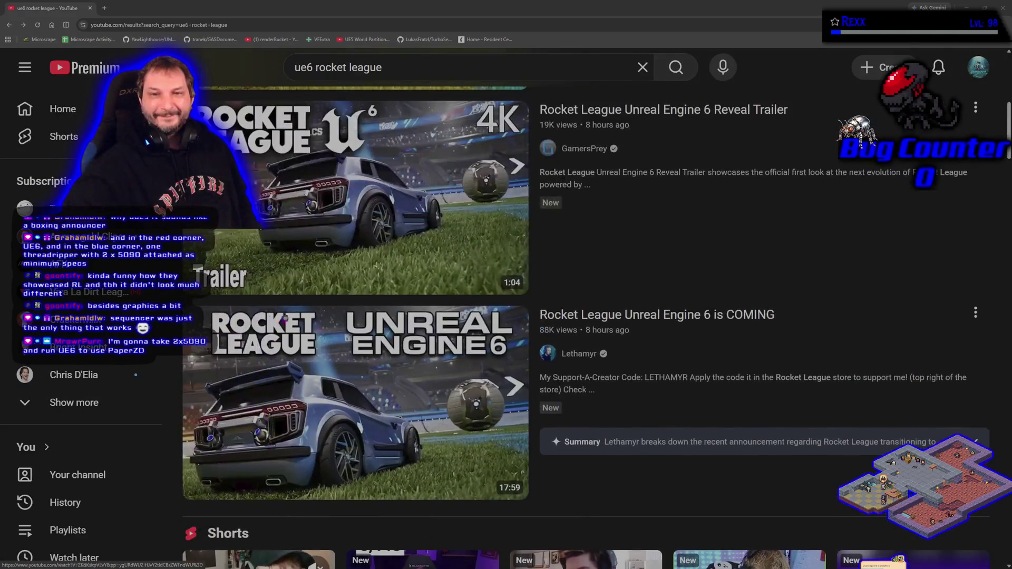
{"action": "scroll", "coordinate": [631, 375], "scroll_direction": "up", "scroll_amount": 3}
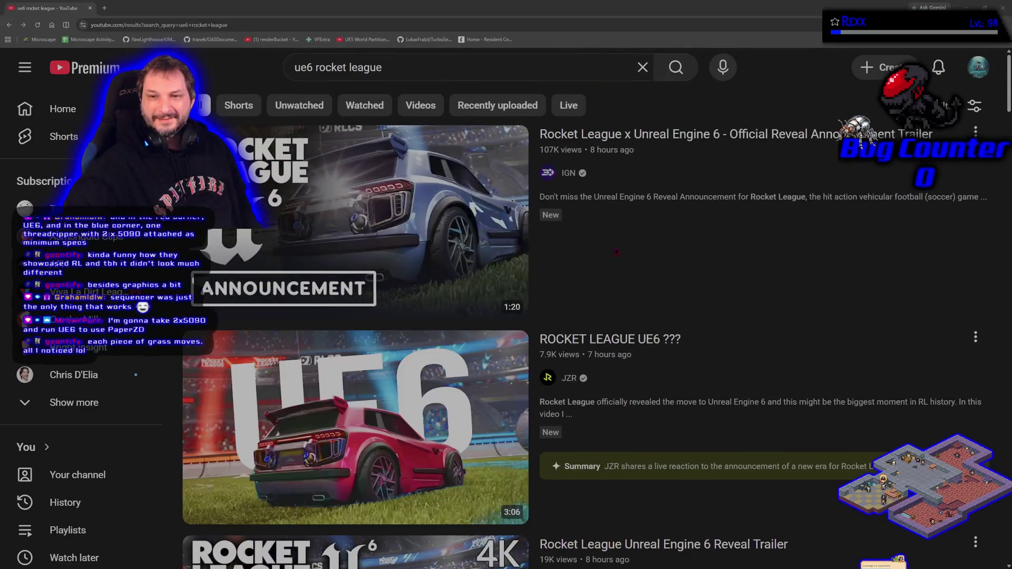
{"action": "left_click", "coordinate": [91, 9]}
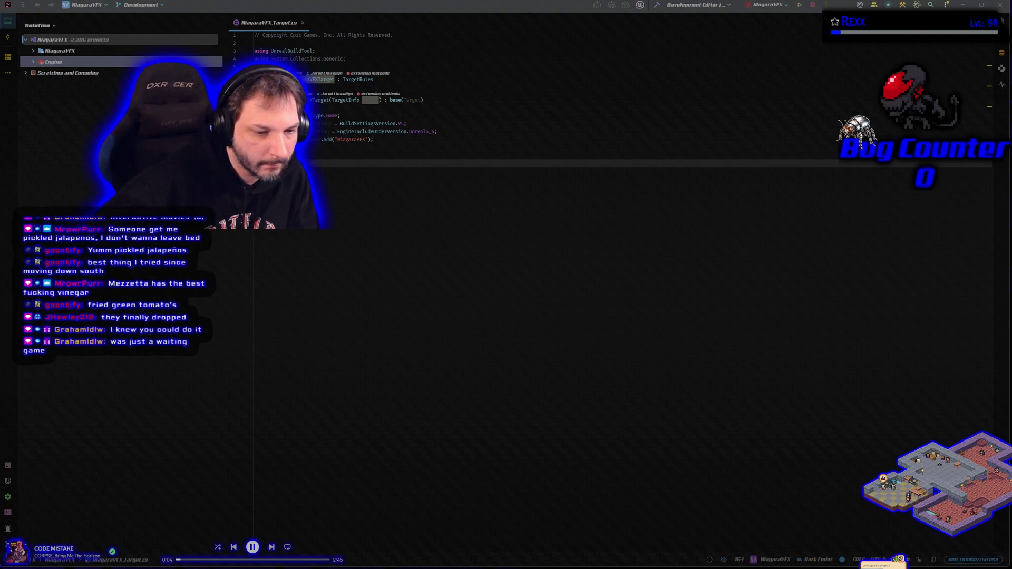
Build NiagaraVFX in the Development Editor configuration and launch it in Unreal Editor.
{"action": "left_click", "coordinate": [814, 7]}
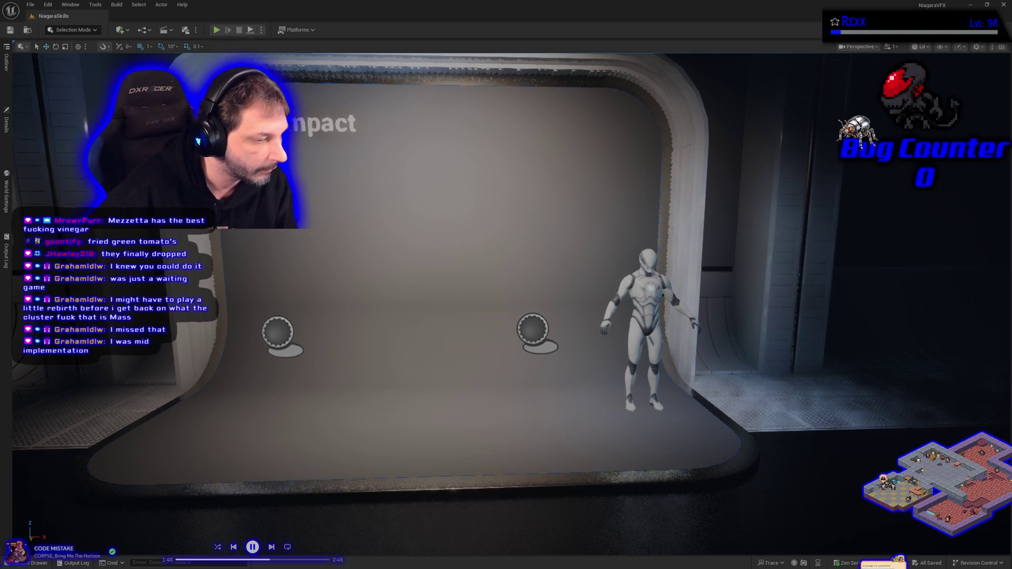
{"action": "key", "text": "alt+Tab"}
{"action": "key", "text": "alt+Tab"}
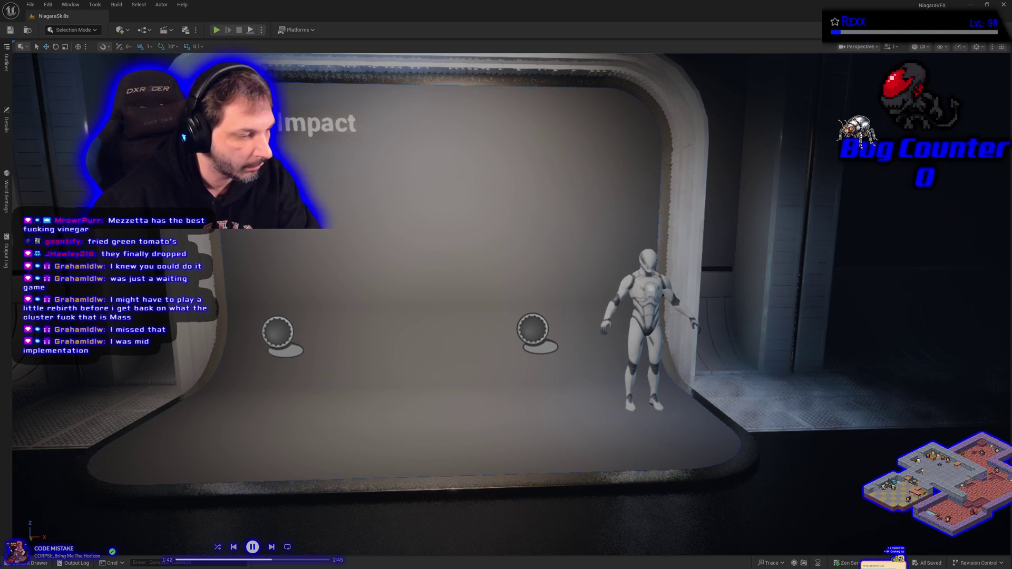
Pause the background music, then play Roll a D6 full screen from 0:26.
{"action": "left_click", "coordinate": [253, 548]}
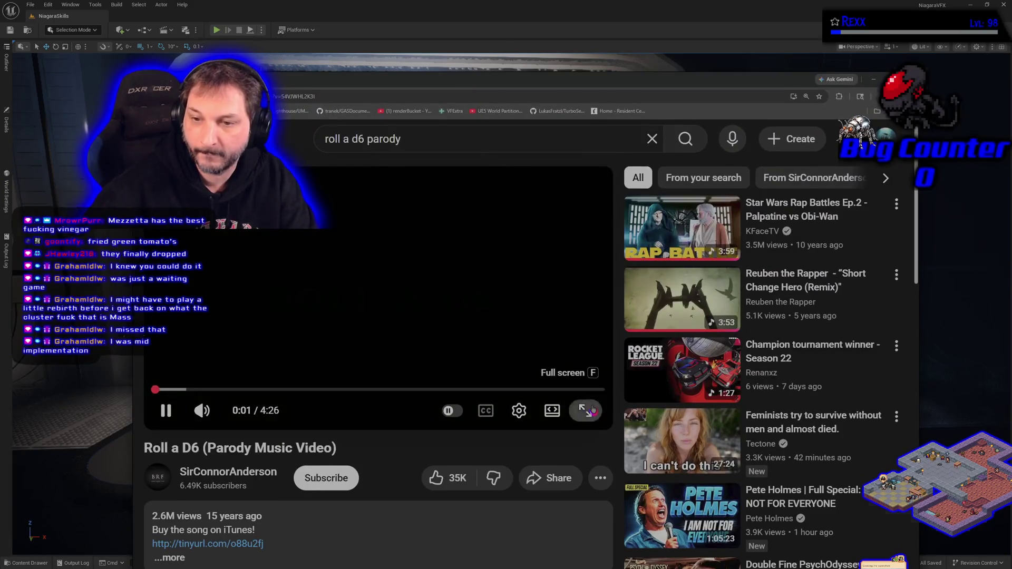
{"action": "left_click", "coordinate": [586, 410]}
{"action": "left_click", "coordinate": [107, 528]}
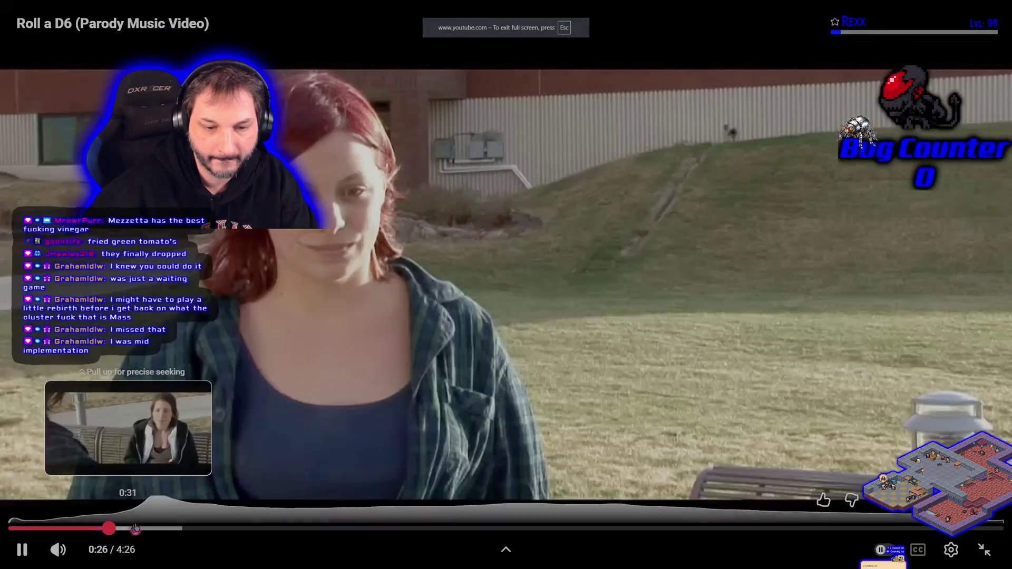
Skip the Roll a D6 video ahead to 0:41 and pause it at 1:12 on the hooded man.
{"action": "left_click", "coordinate": [136, 528]}
{"action": "left_click", "coordinate": [163, 528]}
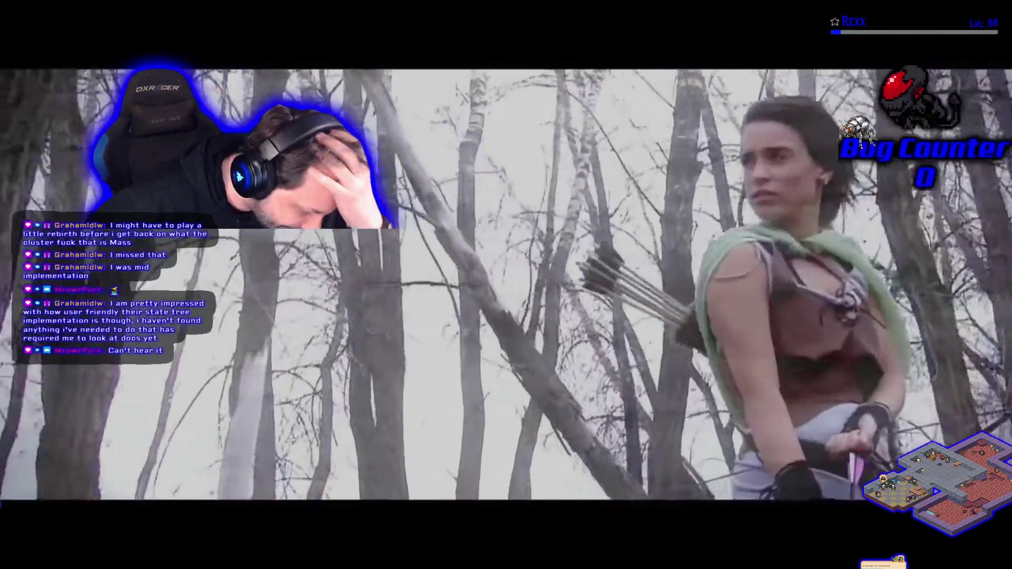
{"action": "mouse_move", "coordinate": [50, 456]}
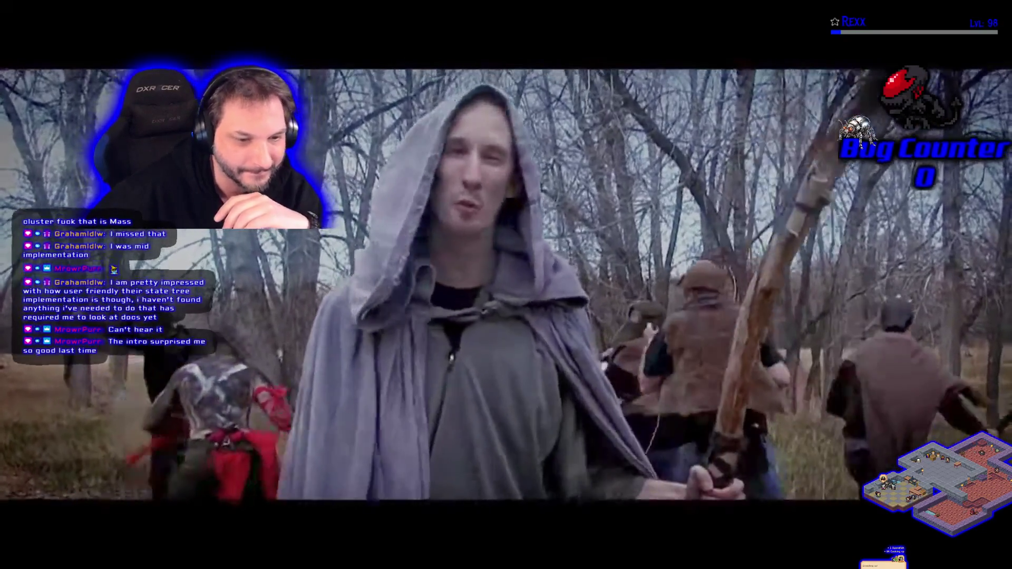
{"action": "left_click", "coordinate": [158, 385]}
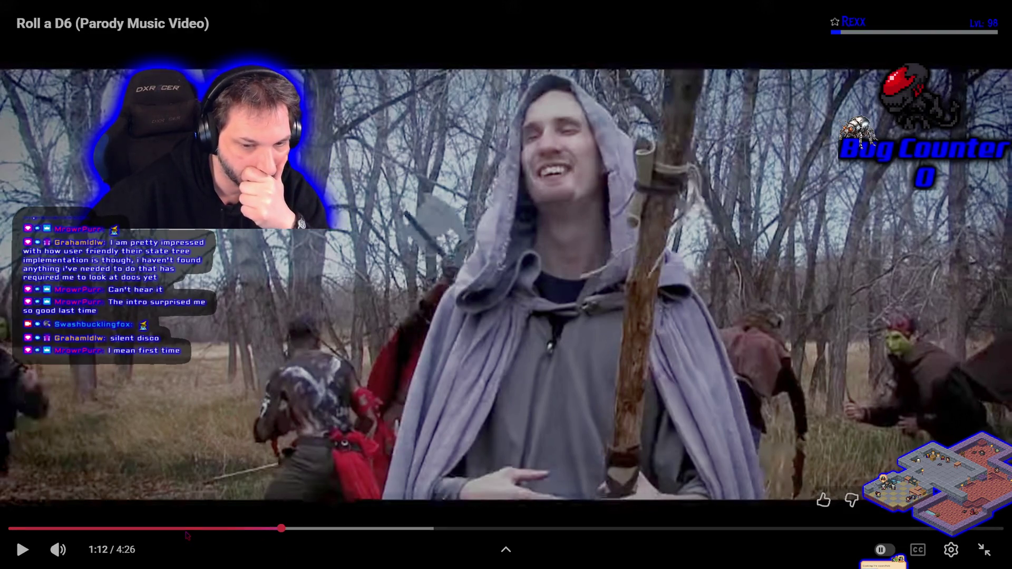
Seek the video back through 0:46, 0:39 and 0:30 to 0:33, then let it finish at 4:26.
{"action": "left_click", "coordinate": [185, 529]}
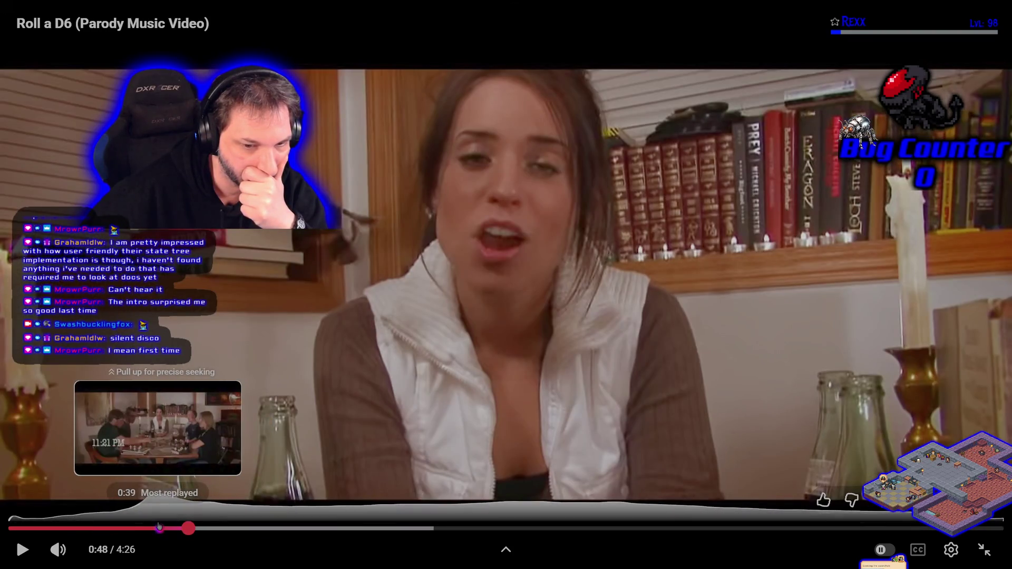
{"action": "left_click", "coordinate": [157, 527]}
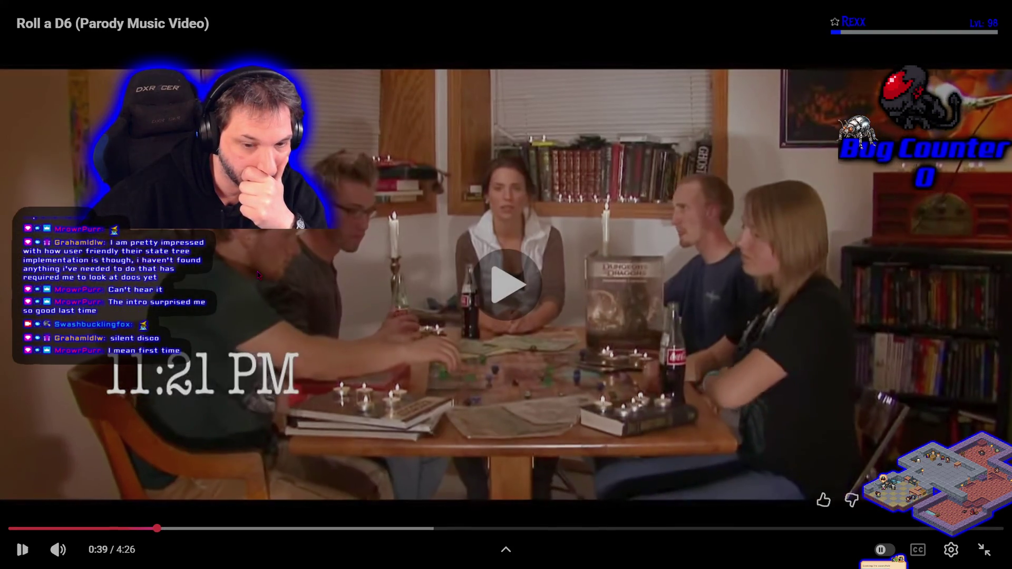
{"action": "left_click", "coordinate": [121, 529]}
{"action": "left_click", "coordinate": [133, 528]}
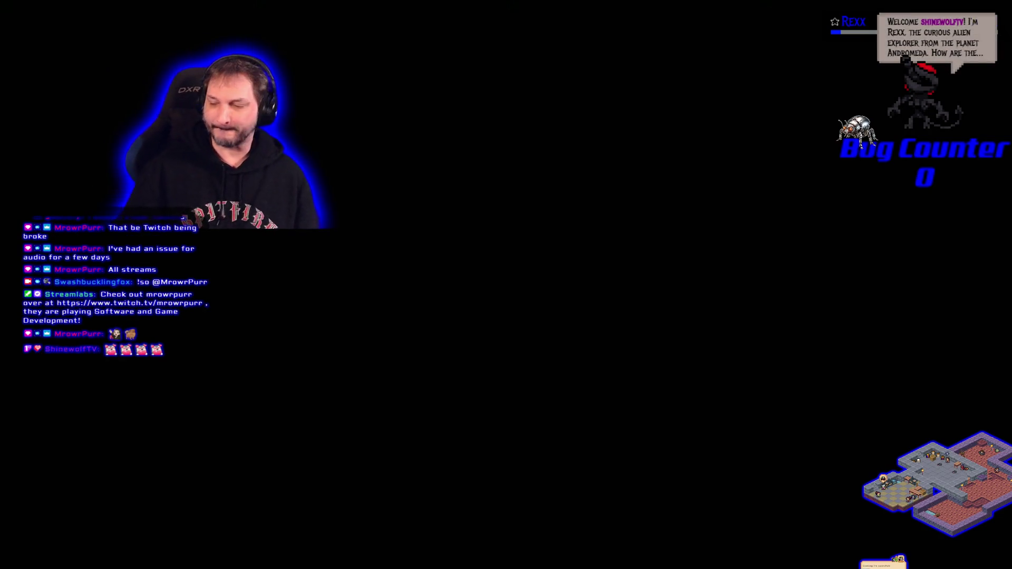
{"action": "mouse_move", "coordinate": [485, 313]}
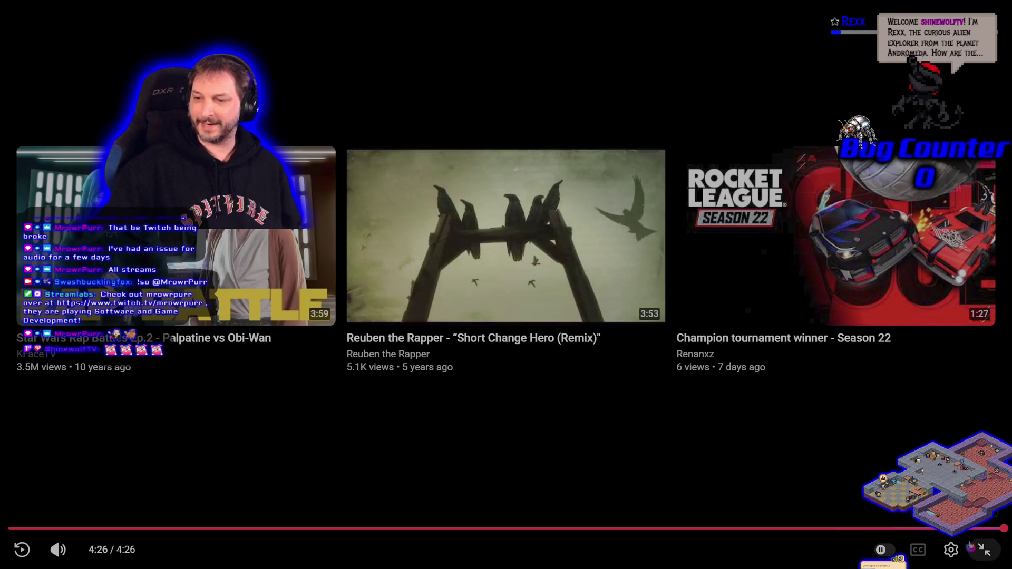
Play the 'Short Change Hero (Remix)' suggestion, then exit fullscreen after about 24 seconds.
{"action": "left_click", "coordinate": [461, 234]}
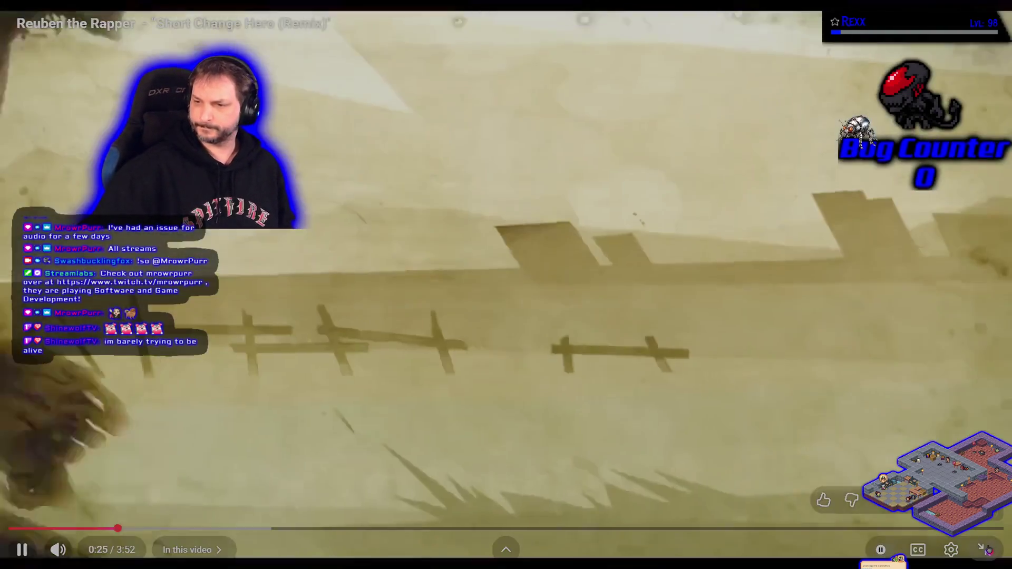
{"action": "left_click", "coordinate": [988, 550]}
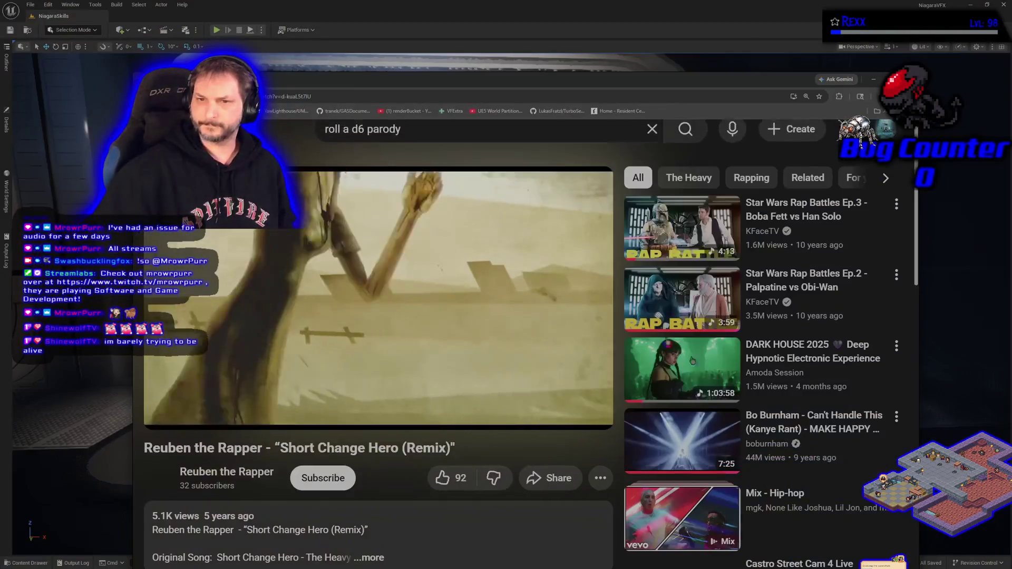
Play the Hit Impact level in the editor, watch the blood and spark impacts, then stop.
{"action": "key", "text": "alt+Tab"}
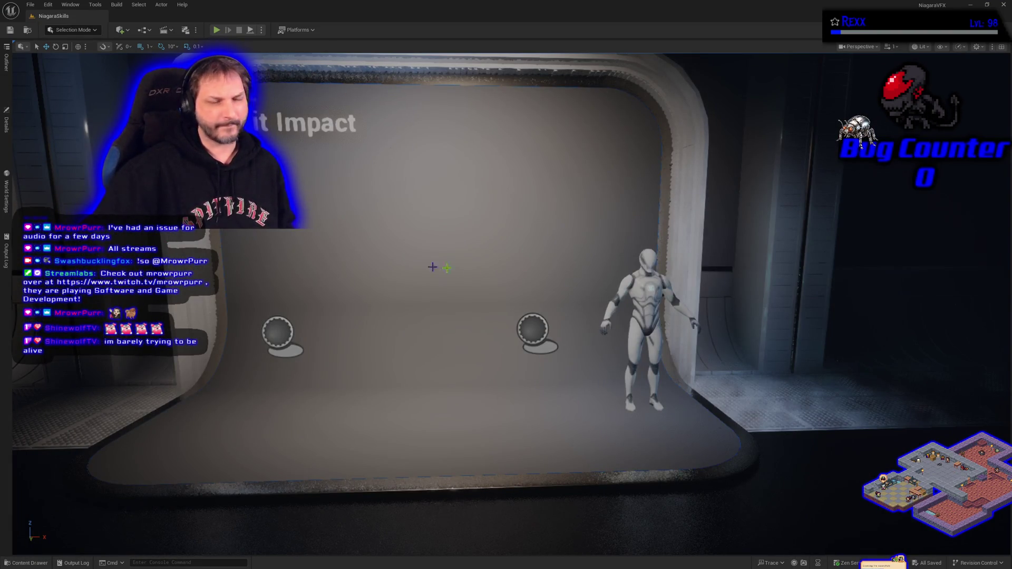
{"action": "scroll", "coordinate": [506, 304], "scroll_direction": "down", "scroll_amount": 3}
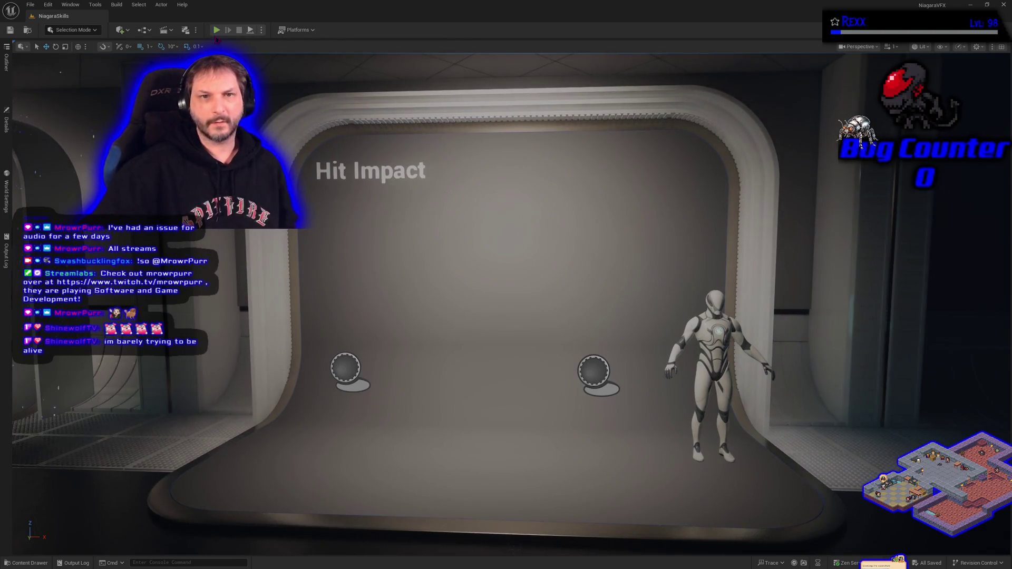
{"action": "left_click", "coordinate": [216, 30]}
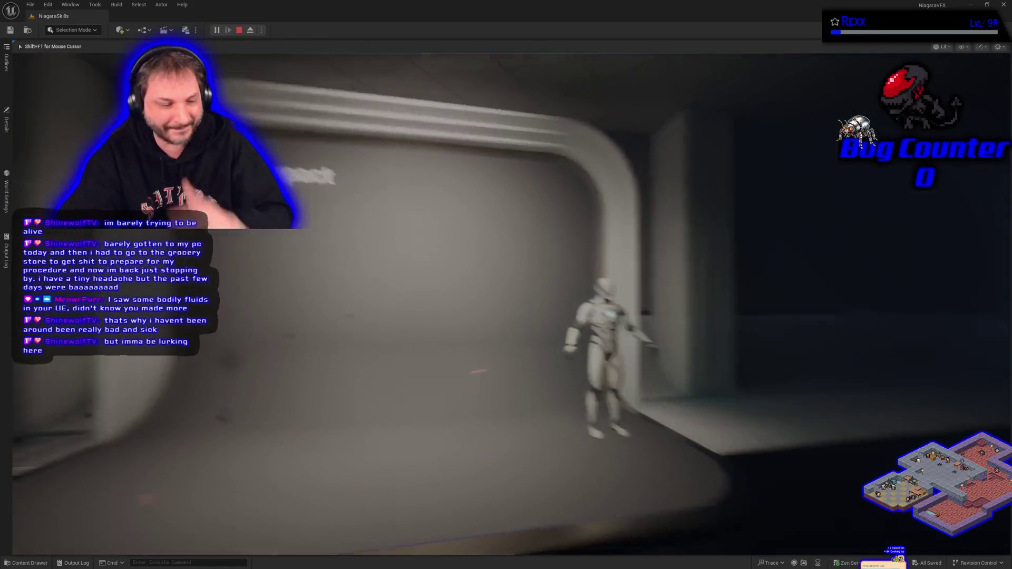
{"action": "key", "text": "Escape"}
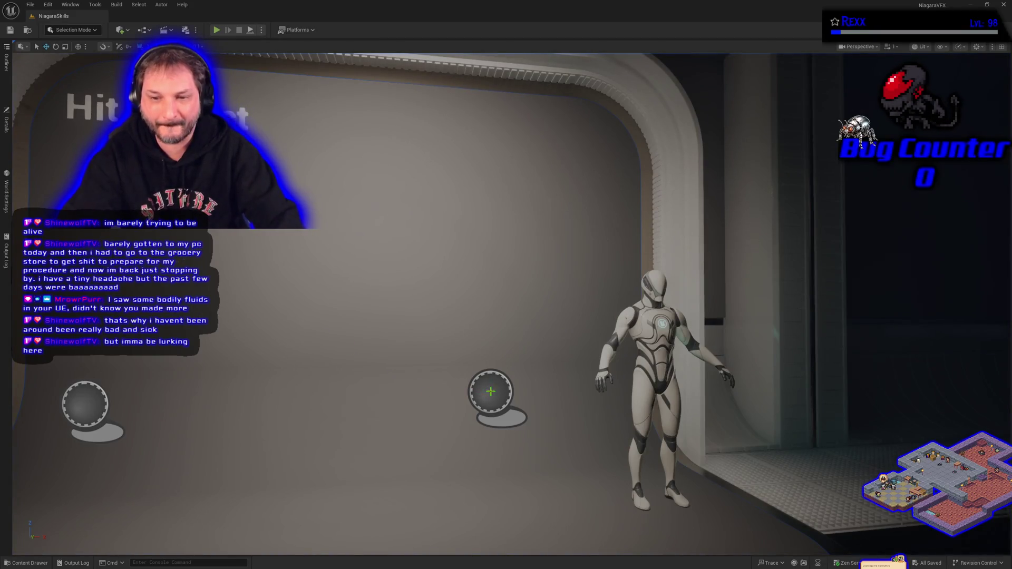
Select the BP_DefaultVFXSpawner2 sphere actor and show its Details panel.
{"action": "left_click", "coordinate": [491, 392]}
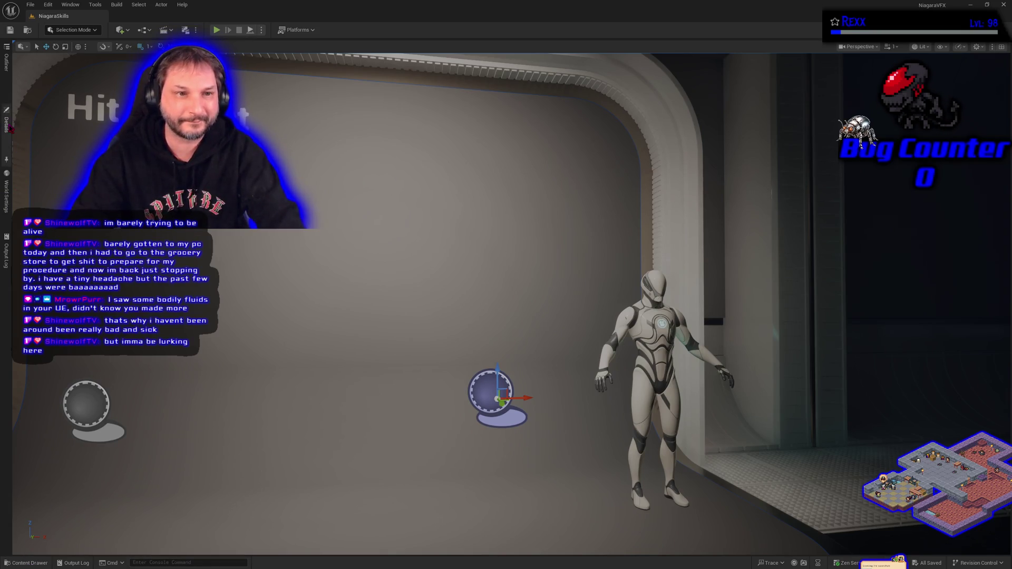
{"action": "left_click", "coordinate": [7, 125]}
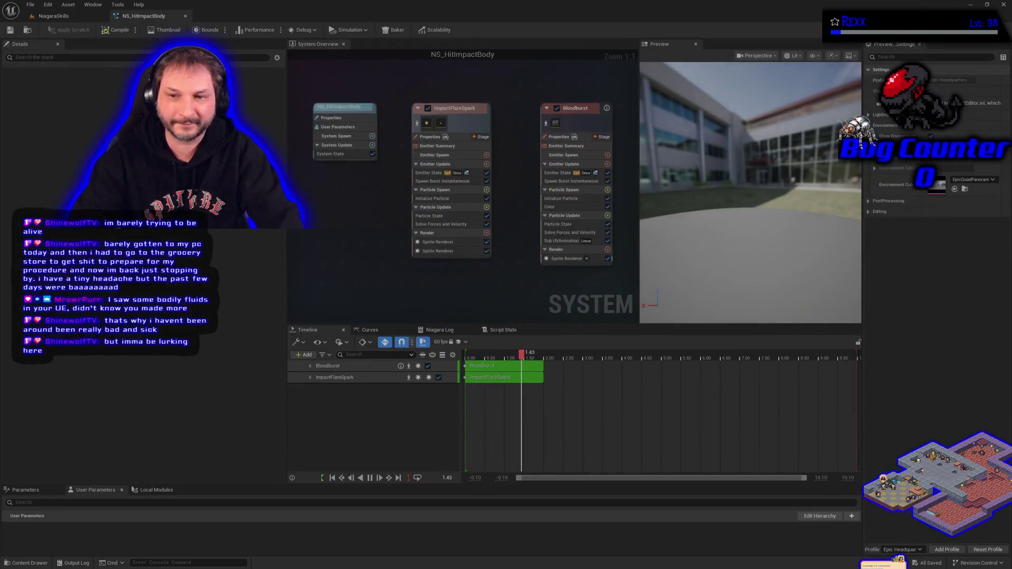
Duplicate NS_HitImpactBody in the HitImpact folder as NS_HitImpactFluids and open the copy.
{"action": "left_click", "coordinate": [27, 563]}
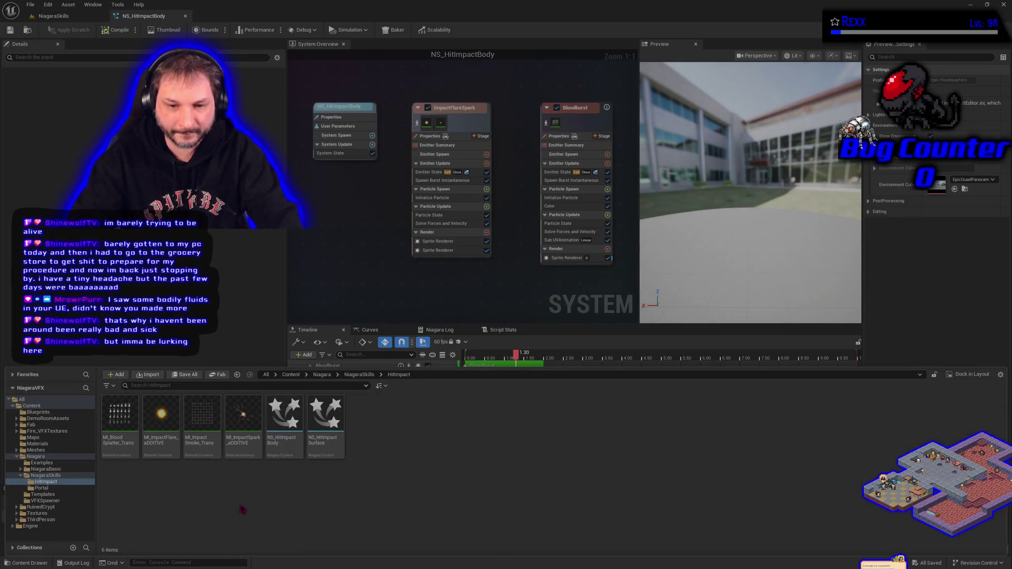
{"action": "right_click", "coordinate": [284, 419]}
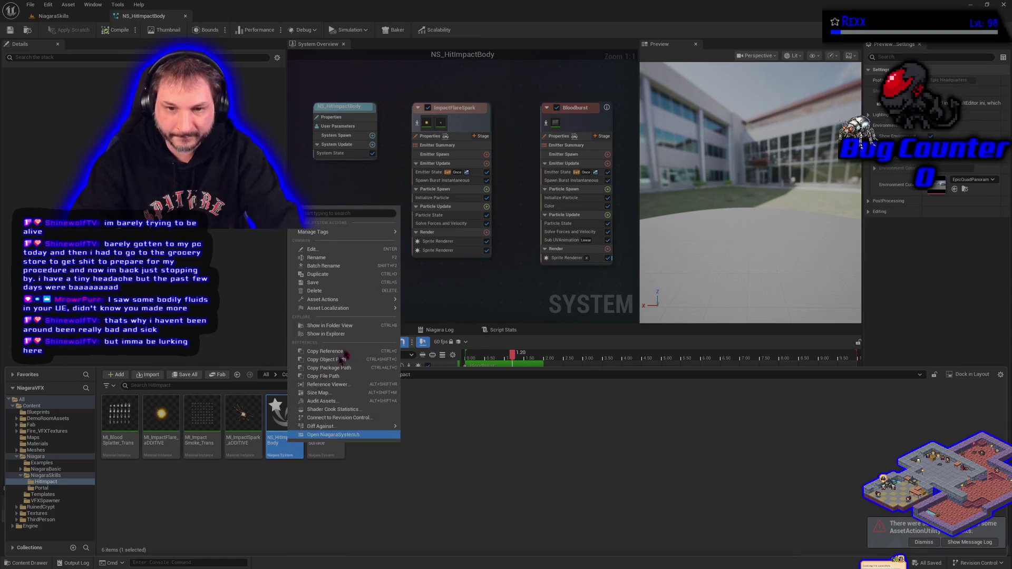
{"action": "left_click", "coordinate": [331, 275]}
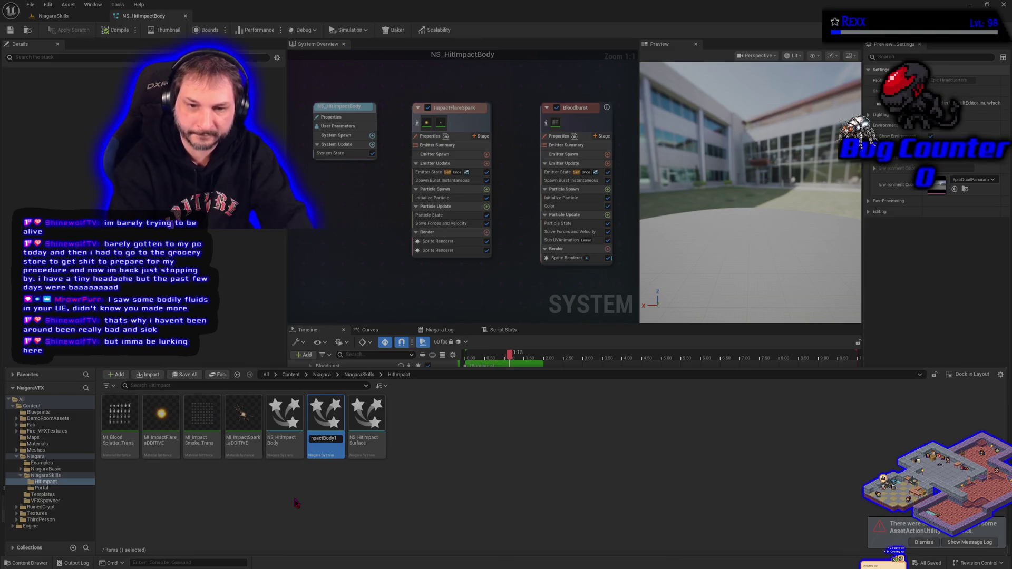
{"action": "key", "text": "BackSpace"}
{"action": "key", "text": "BackSpace"}
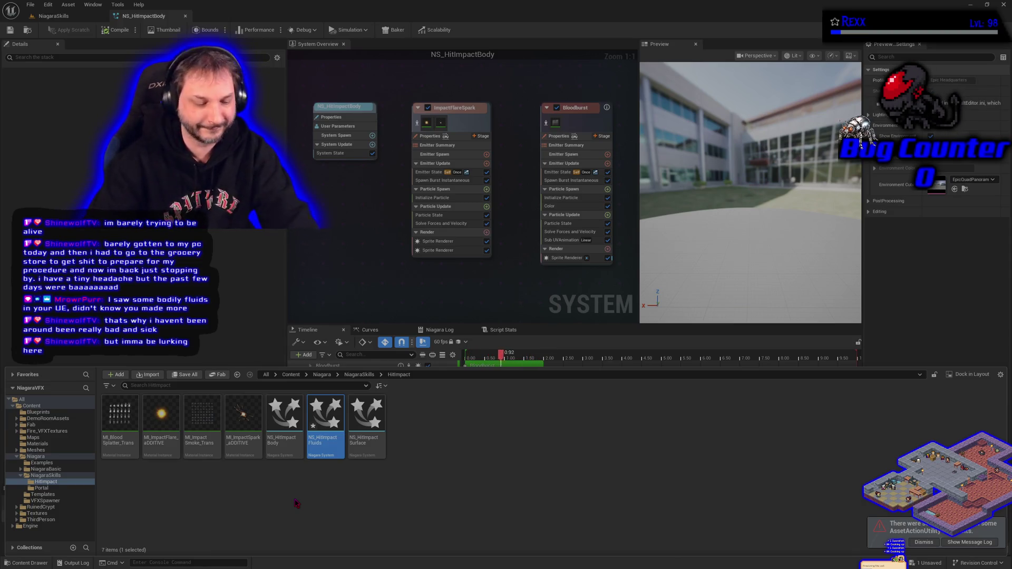
{"action": "double_click", "coordinate": [325, 436]}
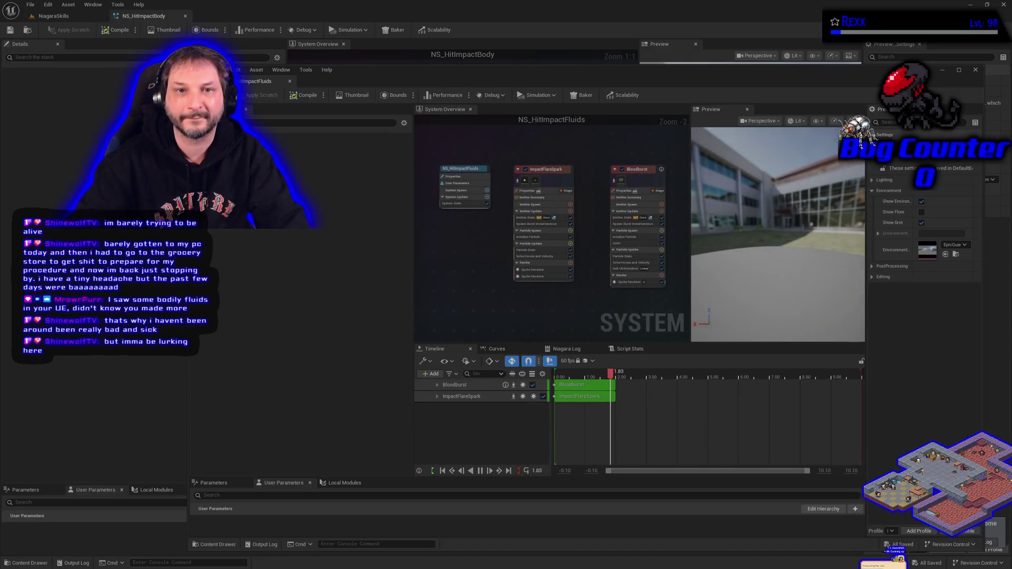
Dock the NS_HitImpactFluids editor and recolor Bloodburst's colour curve from dark red to grey.
{"action": "mouse_move", "coordinate": [259, 82]}
{"action": "left_mouse_down"}
{"action": "mouse_move", "coordinate": [224, 14]}
{"action": "mouse_move", "coordinate": [230, 24]}
{"action": "left_mouse_up"}
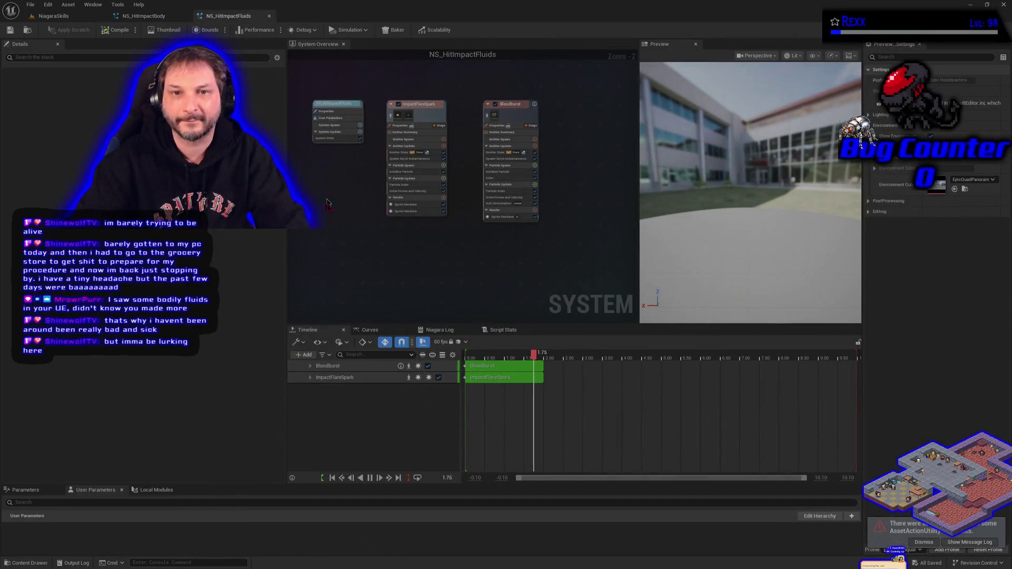
{"action": "left_click", "coordinate": [408, 172]}
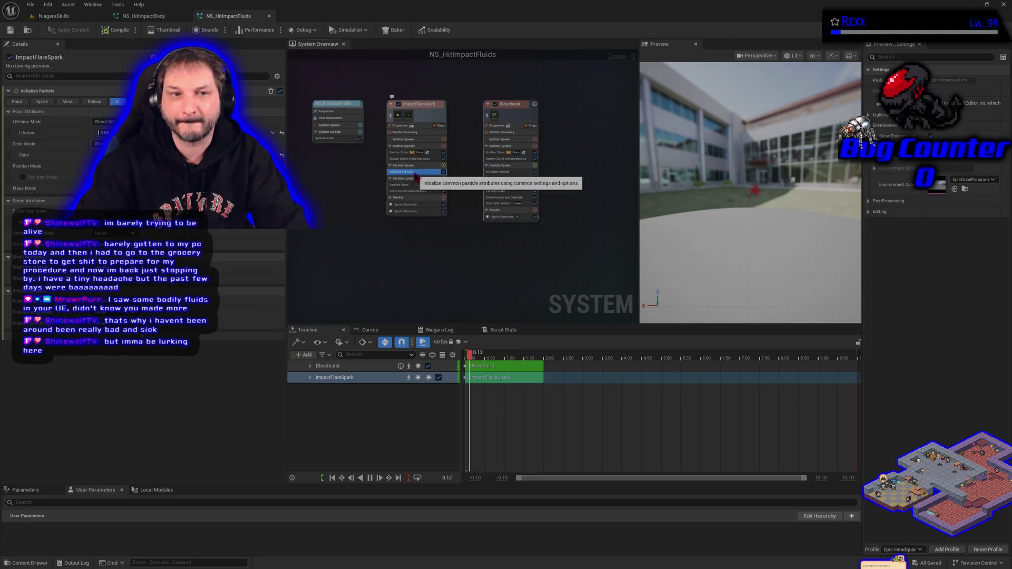
{"action": "left_click", "coordinate": [505, 172]}
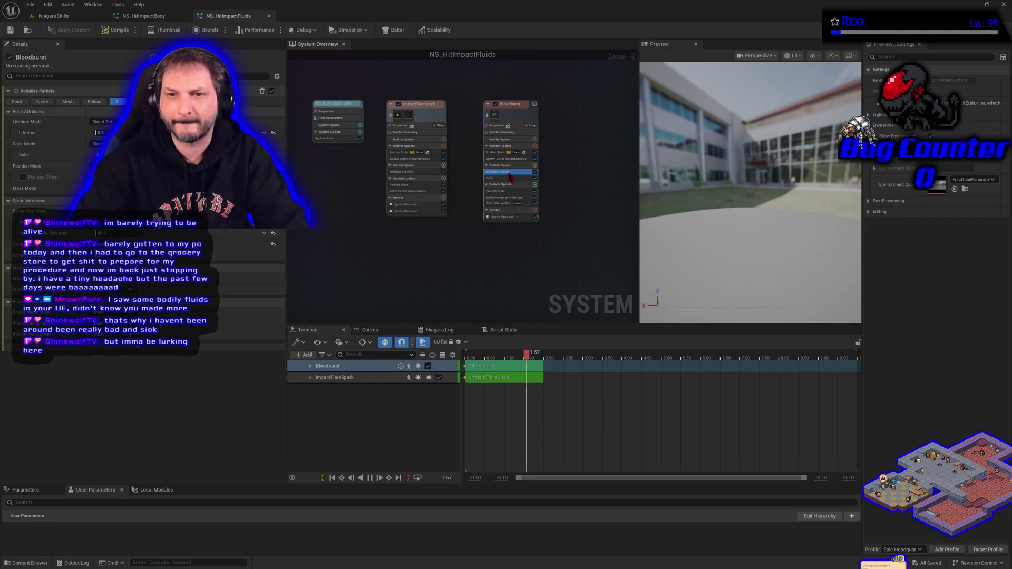
{"action": "left_click", "coordinate": [509, 178]}
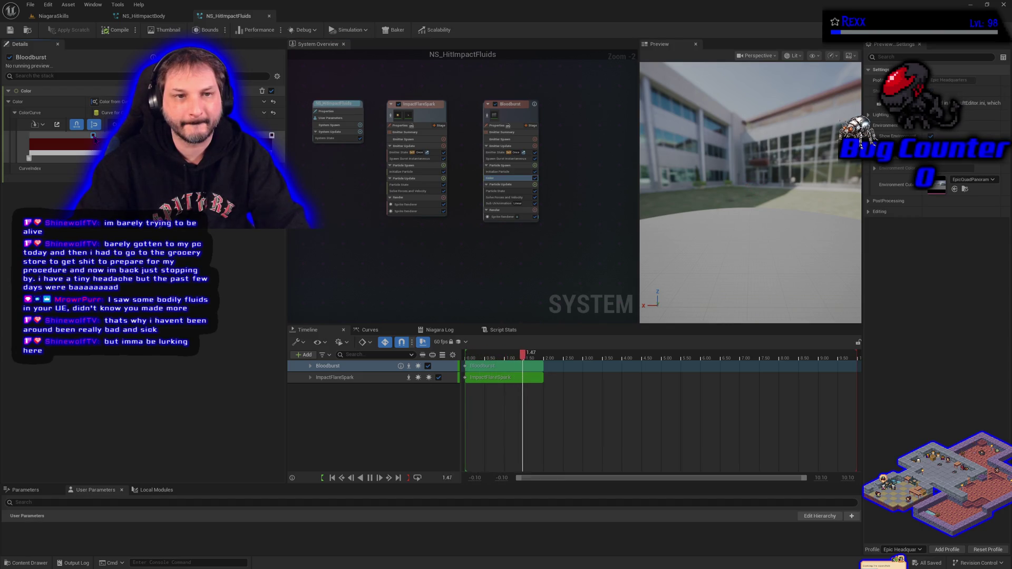
{"action": "double_click", "coordinate": [93, 136]}
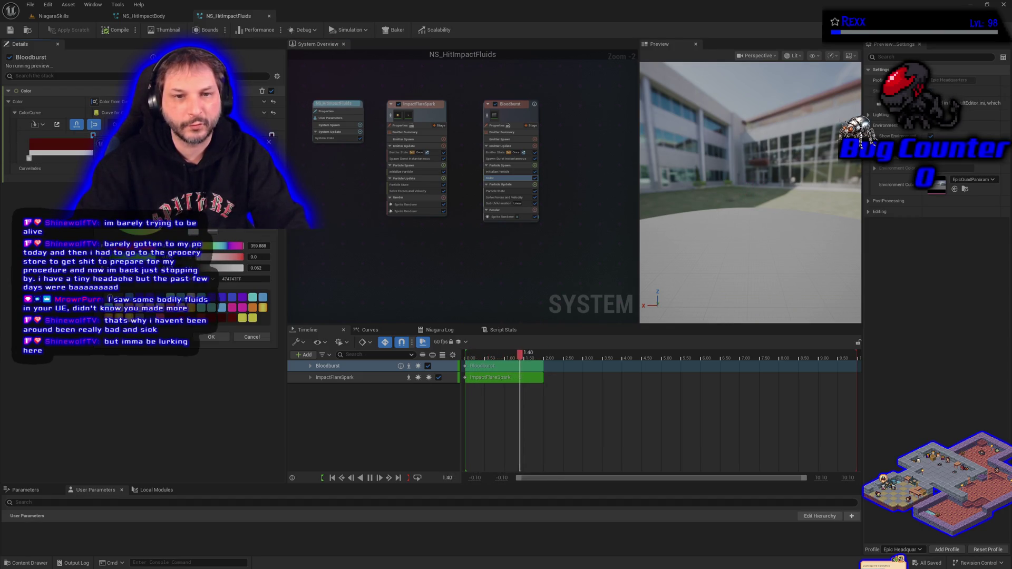
{"action": "left_click", "coordinate": [214, 234]}
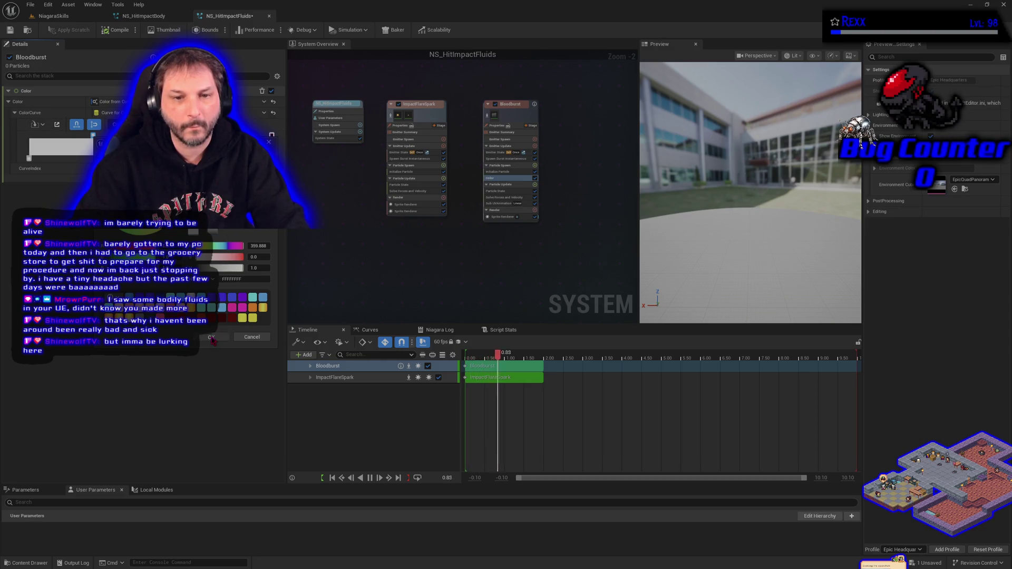
{"action": "left_click", "coordinate": [212, 338]}
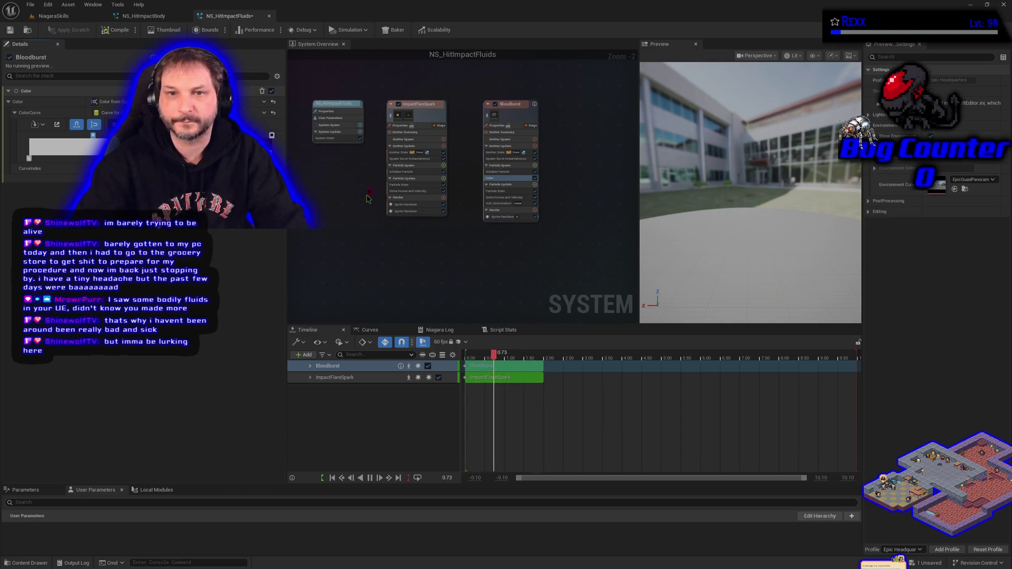
Disable the ImpactFlareSpark emitter and return to the NiagaraSkills level.
{"action": "left_click", "coordinate": [399, 104]}
{"action": "left_click", "coordinate": [419, 104]}
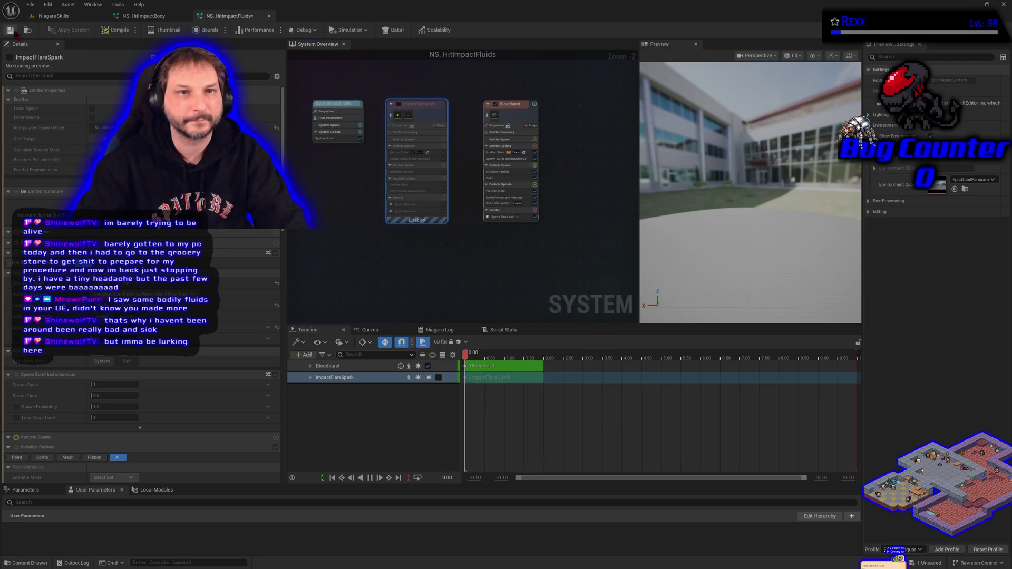
{"action": "left_click", "coordinate": [47, 16]}
Alt-drag a copy of the effect spawner and position it between the other two spawners.
{"action": "scroll", "coordinate": [318, 393], "scroll_direction": "down", "scroll_amount": 10}
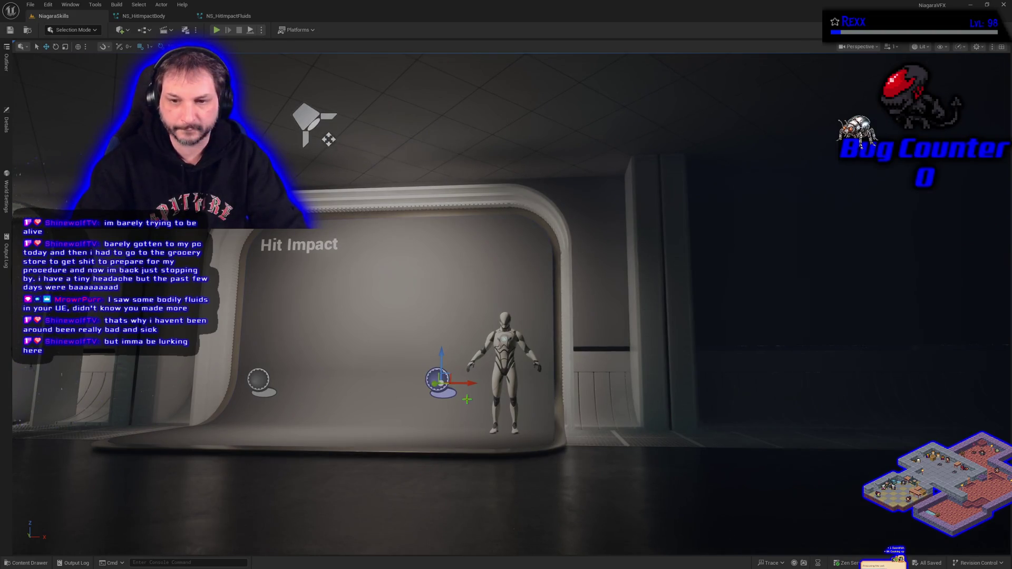
{"action": "mouse_move", "coordinate": [463, 383]}
{"action": "left_mouse_down"}
{"action": "mouse_move", "coordinate": [371, 384]}
{"action": "mouse_move", "coordinate": [428, 381]}
{"action": "mouse_move", "coordinate": [393, 382]}
{"action": "left_mouse_up"}
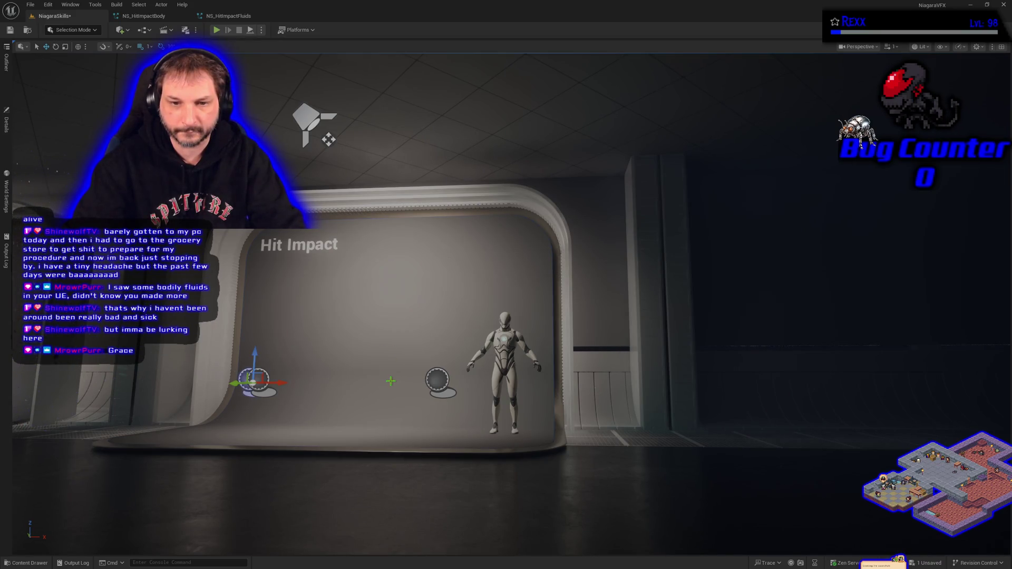
{"action": "mouse_move", "coordinate": [279, 384]}
{"action": "left_mouse_down"}
{"action": "mouse_move", "coordinate": [387, 385]}
{"action": "mouse_move", "coordinate": [362, 397]}
{"action": "left_mouse_up"}
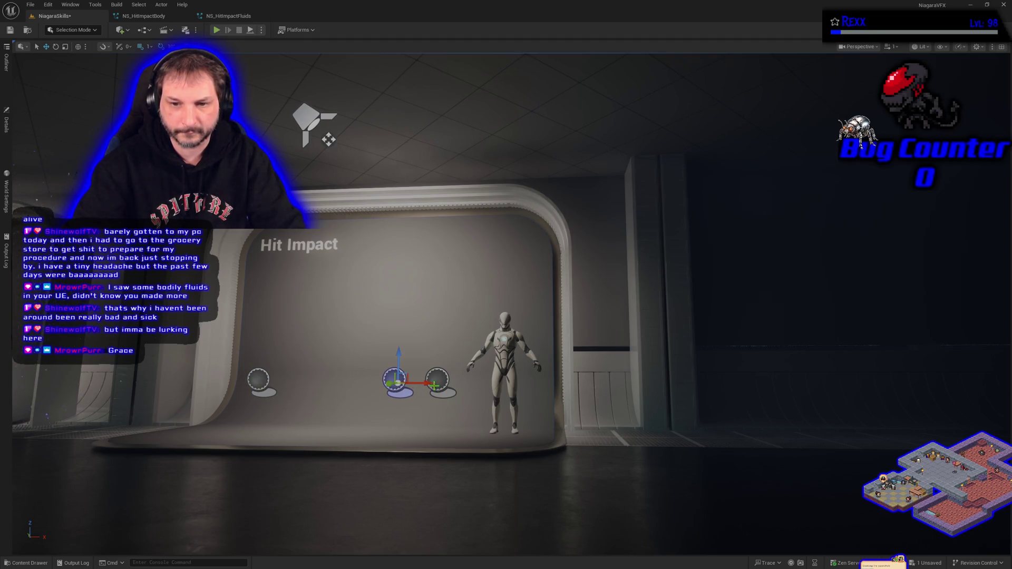
{"action": "left_click_drag", "start_coordinate": [427, 384], "coordinate": [391, 381]}
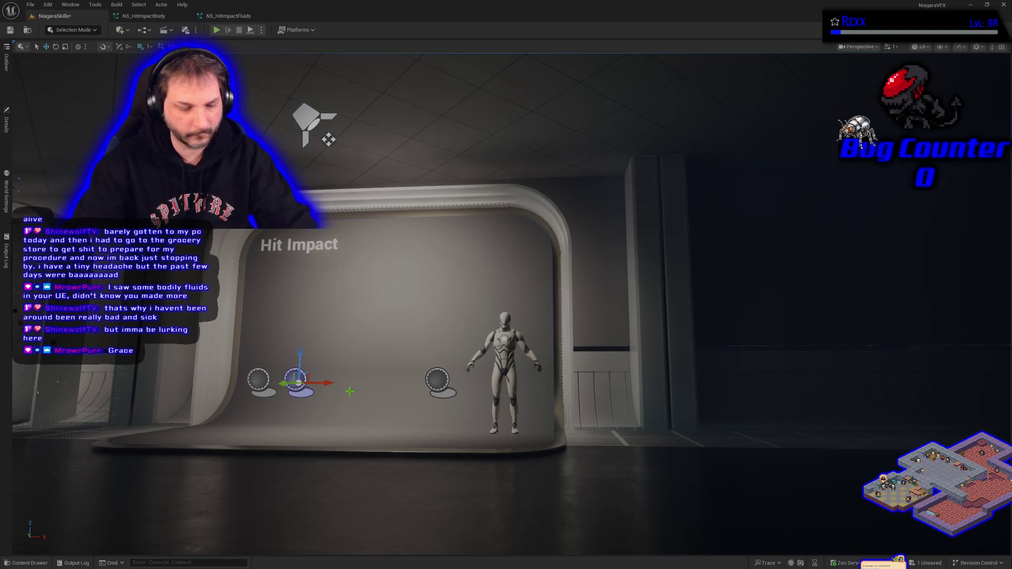
{"action": "scroll", "coordinate": [350, 391], "scroll_direction": "down", "scroll_amount": 5}
{"action": "scroll", "coordinate": [317, 393], "scroll_direction": "up", "scroll_amount": 6}
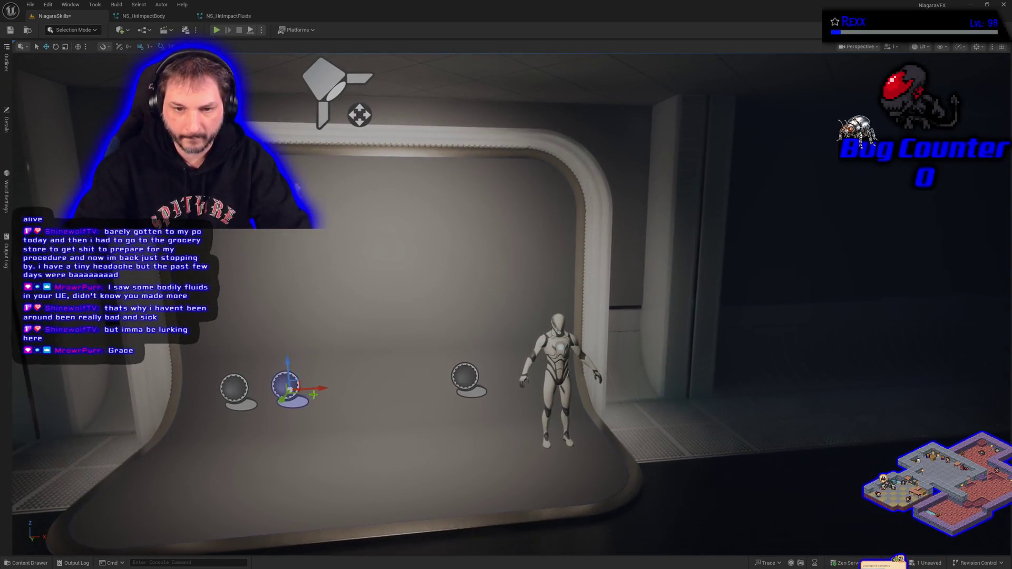
{"action": "left_click_drag", "start_coordinate": [319, 388], "coordinate": [355, 385]}
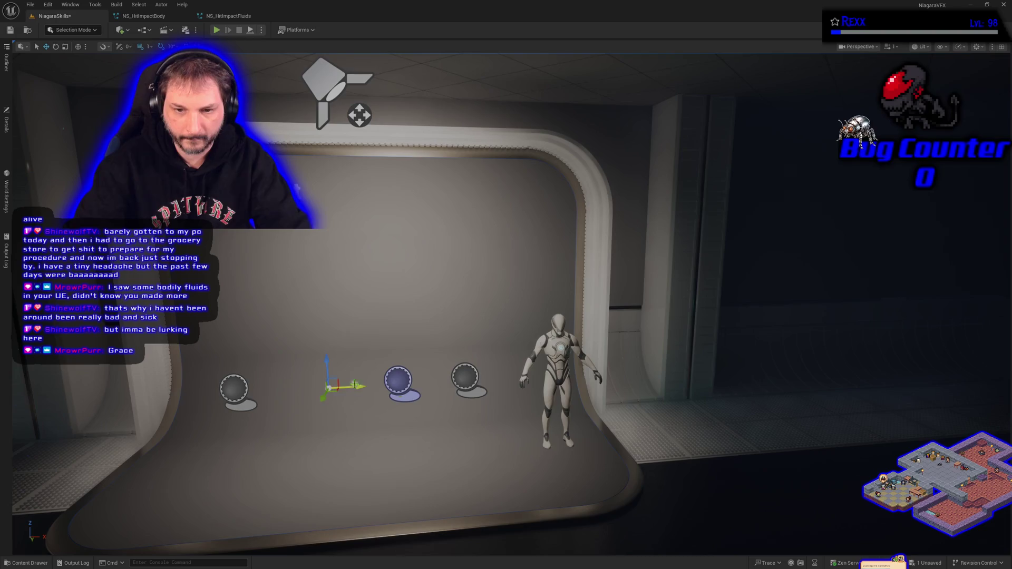
{"action": "left_click_drag", "start_coordinate": [435, 382], "coordinate": [357, 386]}
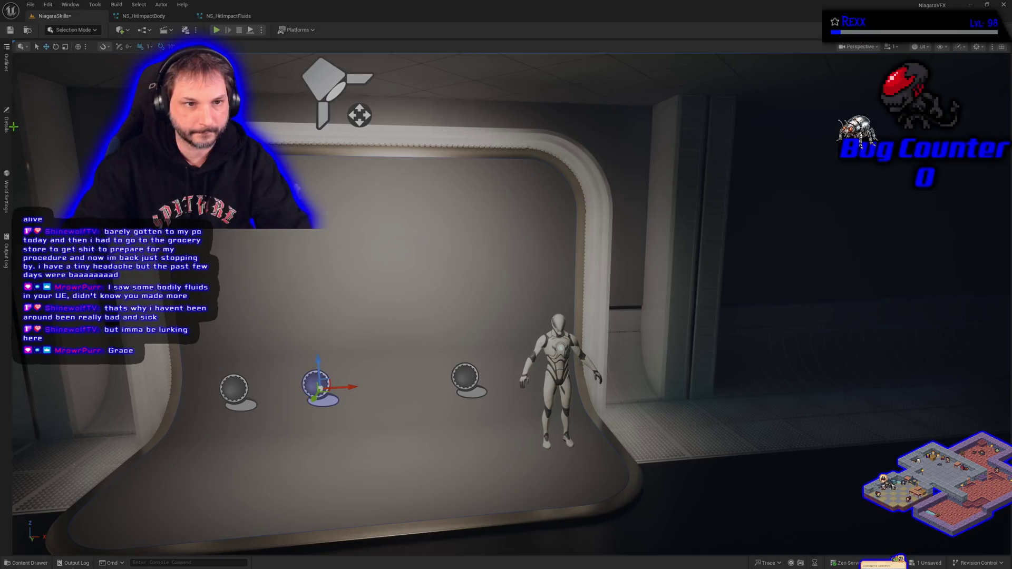
Assign NS_HitImpactFluids to the new spawner and start playing the level.
{"action": "left_click", "coordinate": [7, 126]}
{"action": "left_click", "coordinate": [174, 260]}
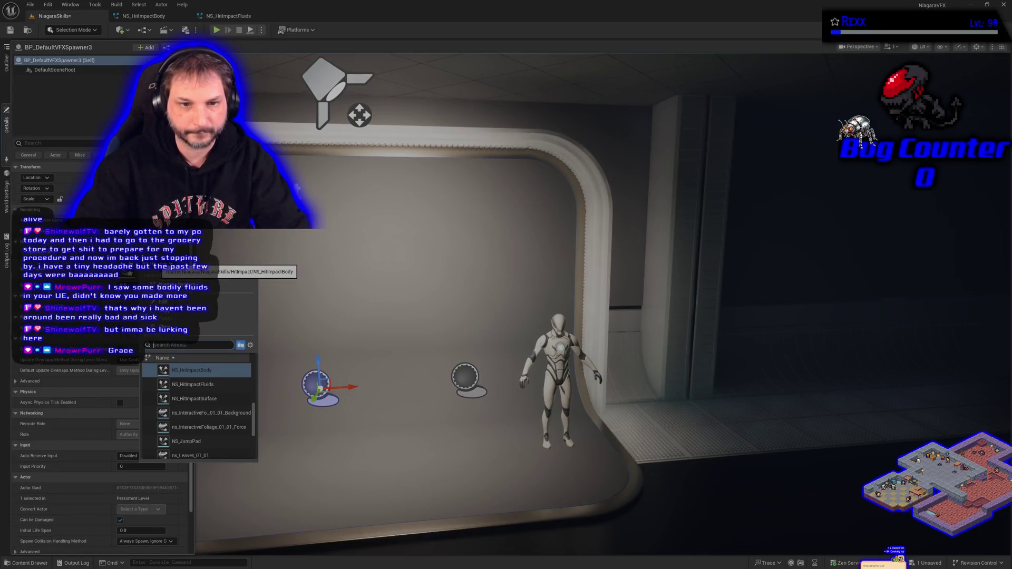
{"action": "left_click", "coordinate": [207, 386]}
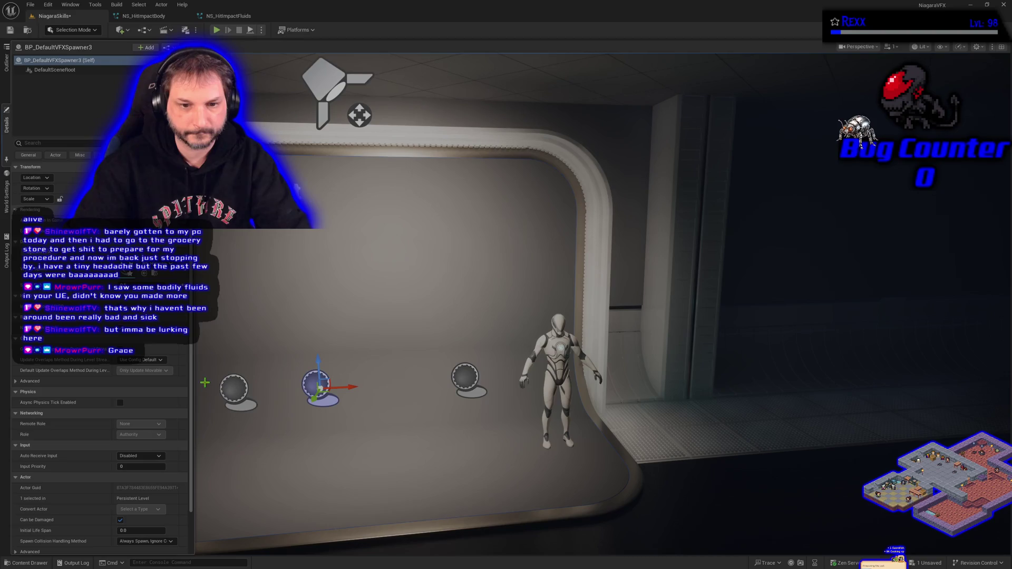
{"action": "left_click", "coordinate": [216, 31]}
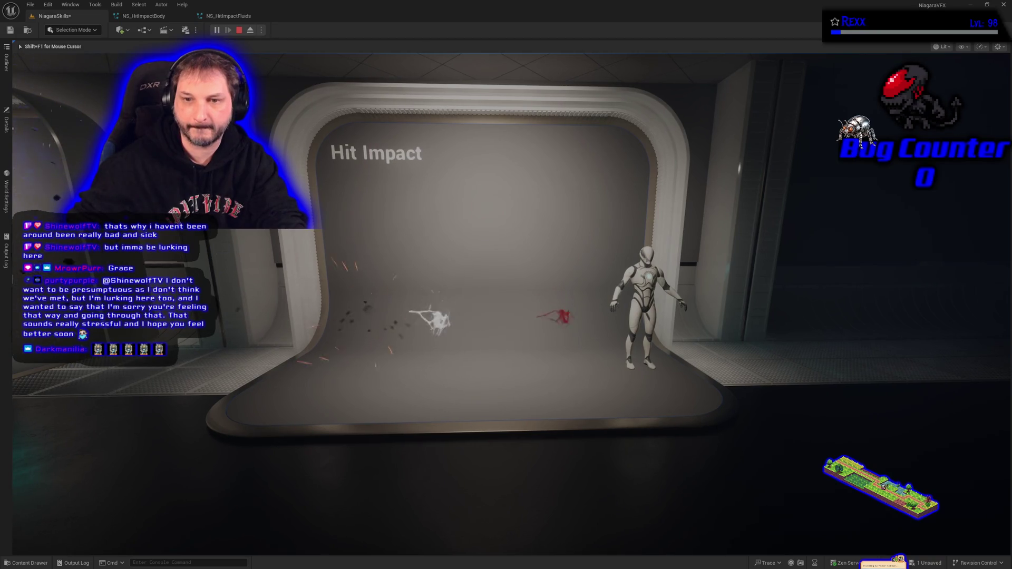
Stop the play session and drag a copy of the Hit Impact display booth along X.
{"action": "key", "text": "Escape"}
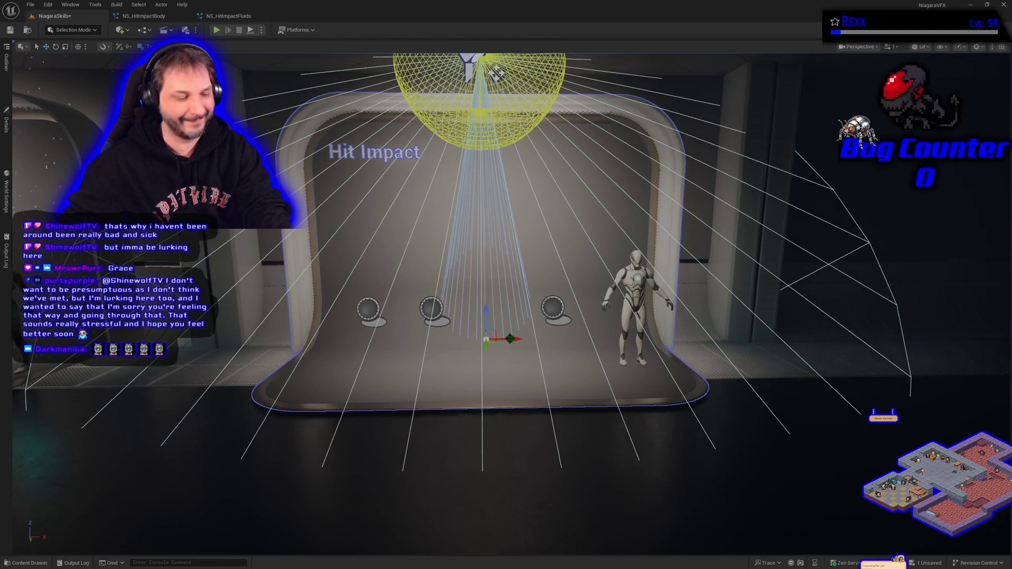
{"action": "mouse_move", "coordinate": [508, 343]}
{"action": "left_mouse_down"}
{"action": "mouse_move", "coordinate": [685, 343]}
{"action": "mouse_move", "coordinate": [422, 343]}
{"action": "left_mouse_up"}
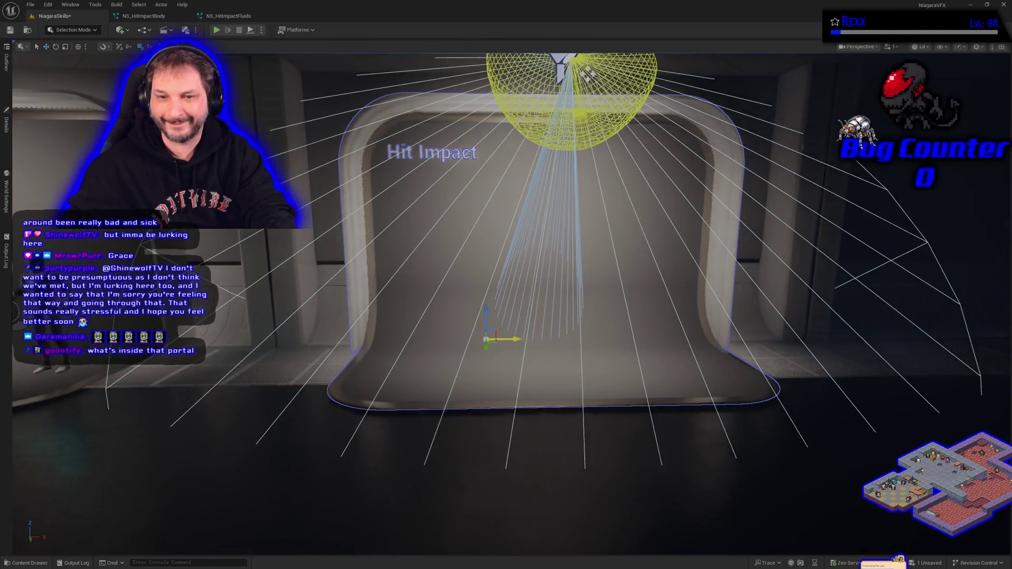
Retitle the new display booth 'Grace' in its Details panel.
{"action": "left_click", "coordinate": [7, 125]}
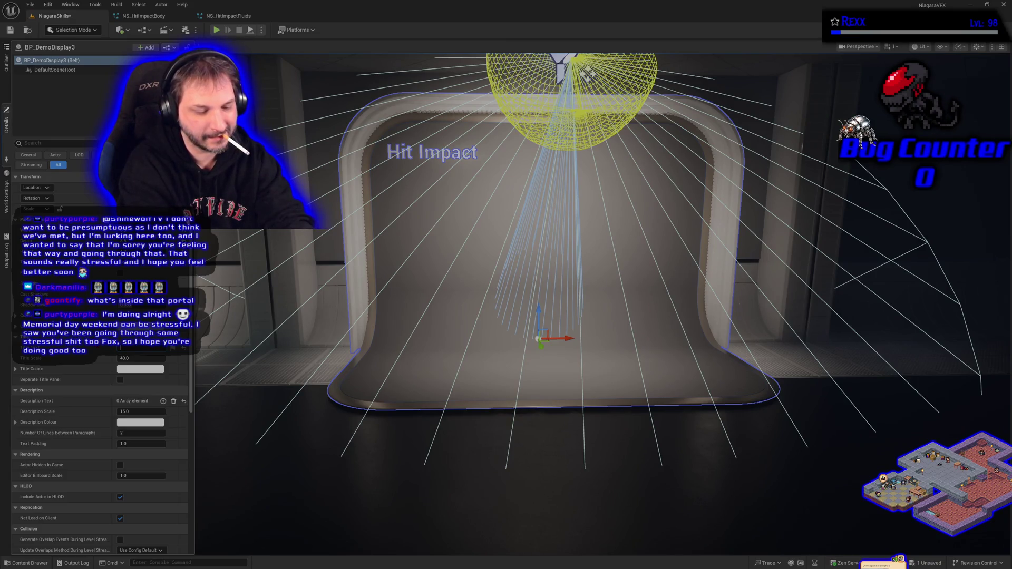
{"action": "key", "text": "Return"}
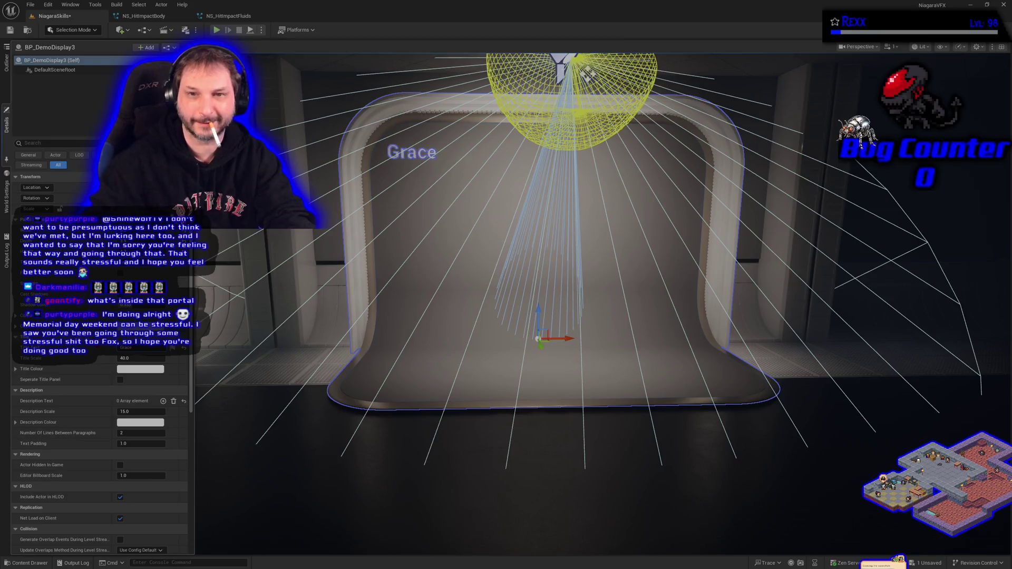
{"action": "left_click", "coordinate": [282, 358]}
Copy a spawner into the Grace booth, save the level, and start playing.
{"action": "scroll", "coordinate": [281, 357], "scroll_direction": "down", "scroll_amount": 5}
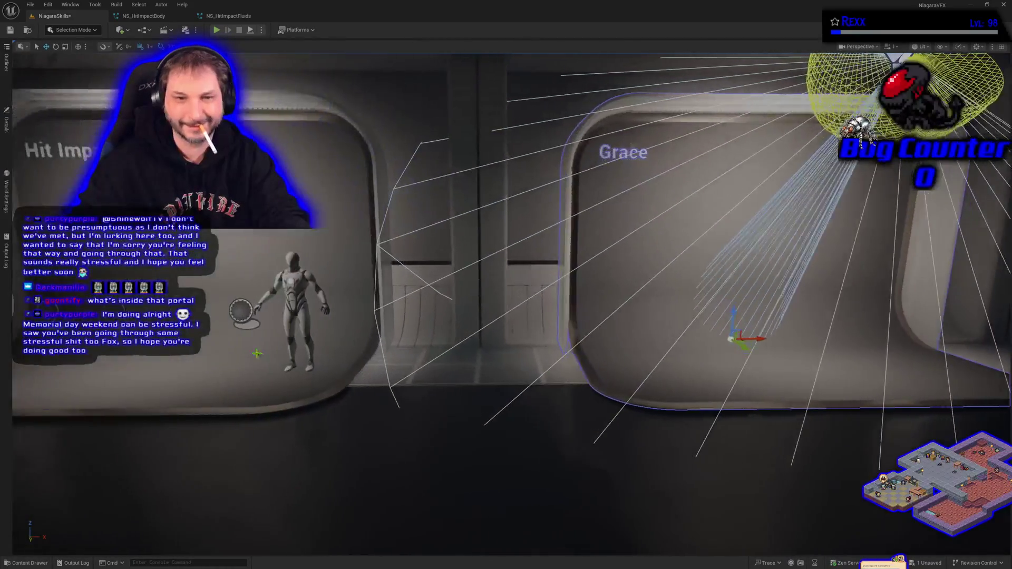
{"action": "mouse_move", "coordinate": [177, 319]}
{"action": "left_mouse_down"}
{"action": "mouse_move", "coordinate": [794, 308]}
{"action": "mouse_move", "coordinate": [813, 303]}
{"action": "mouse_move", "coordinate": [830, 264]}
{"action": "left_mouse_up"}
{"action": "key", "text": "ctrl+s"}
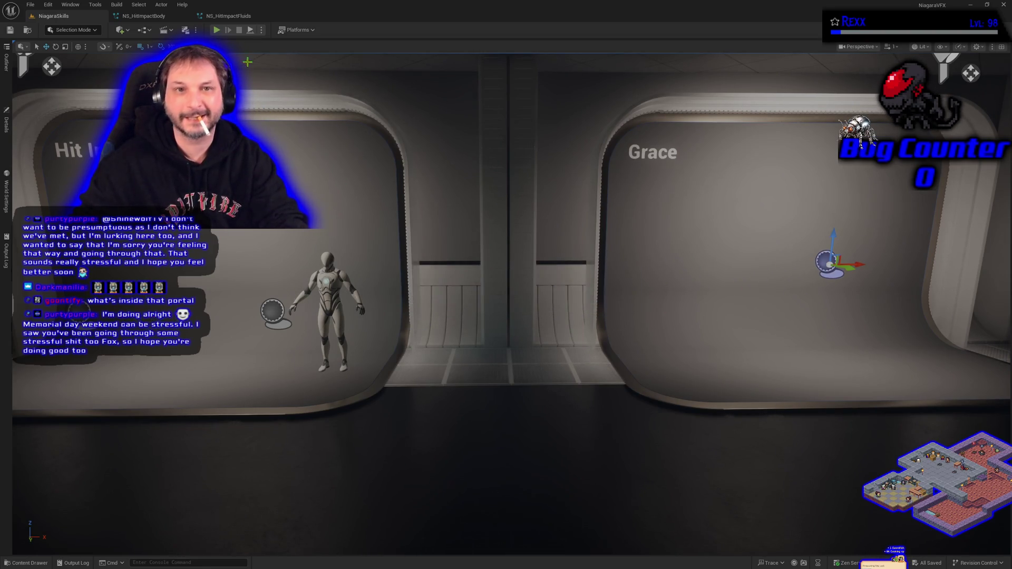
{"action": "left_click", "coordinate": [217, 30]}
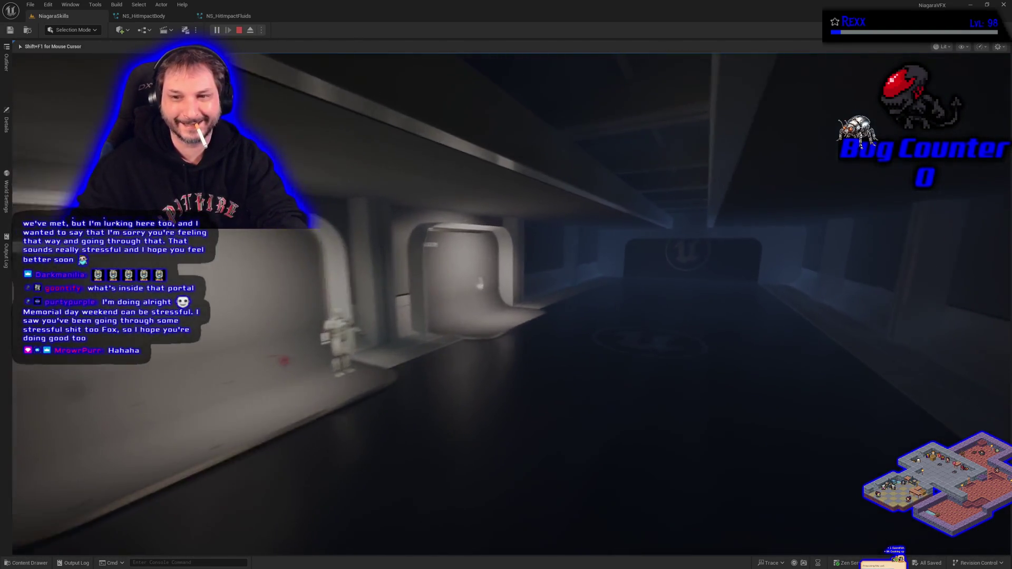
Walk up to the Grace display and back to watch its effect, then end play.
{"action": "key", "text": "w"}
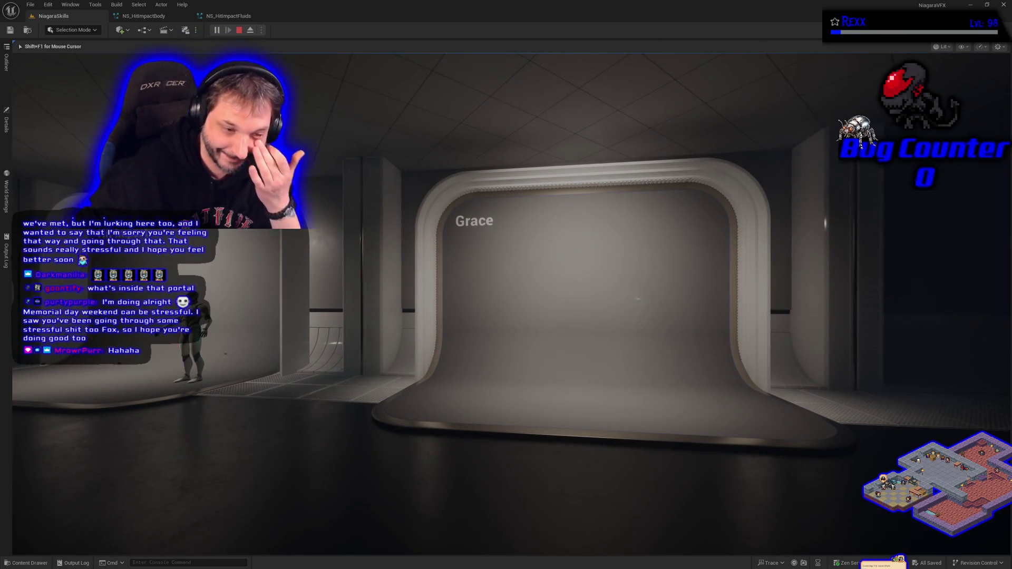
{"action": "key", "text": "s"}
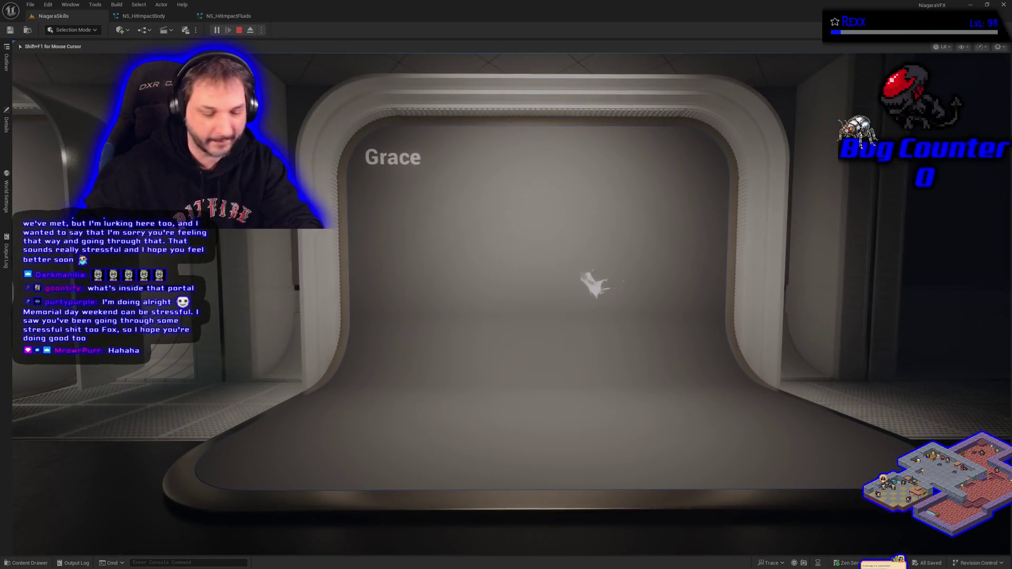
{"action": "key", "text": "Escape"}
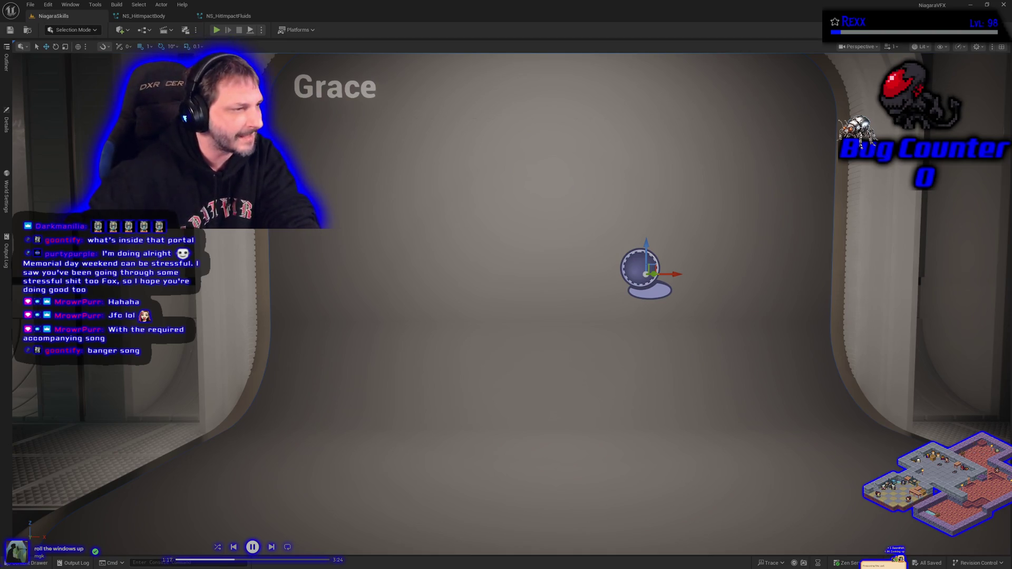
{"action": "mouse_move", "coordinate": [266, 297]}
{"action": "left_mouse_down"}
{"action": "mouse_move", "coordinate": [279, 359]}
{"action": "mouse_move", "coordinate": [295, 364]}
{"action": "mouse_move", "coordinate": [295, 396]}
{"action": "mouse_move", "coordinate": [269, 406]}
{"action": "mouse_move", "coordinate": [317, 406]}
{"action": "mouse_move", "coordinate": [285, 427]}
{"action": "mouse_move", "coordinate": [274, 421]}
{"action": "left_mouse_up"}
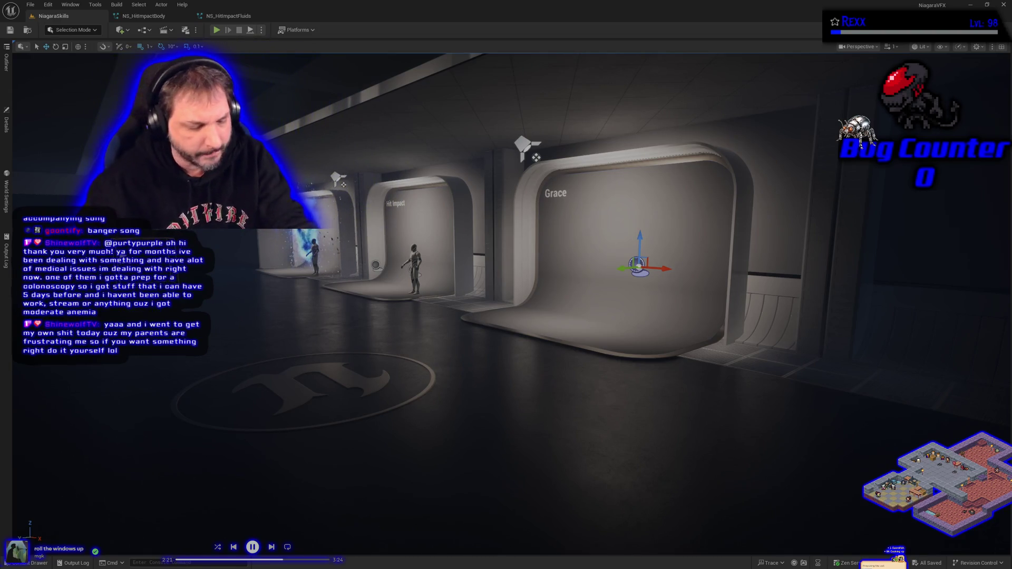
{"action": "mouse_move", "coordinate": [473, 356]}
{"action": "left_mouse_down"}
{"action": "mouse_move", "coordinate": [491, 311]}
{"action": "mouse_move", "coordinate": [491, 323]}
{"action": "left_mouse_up"}
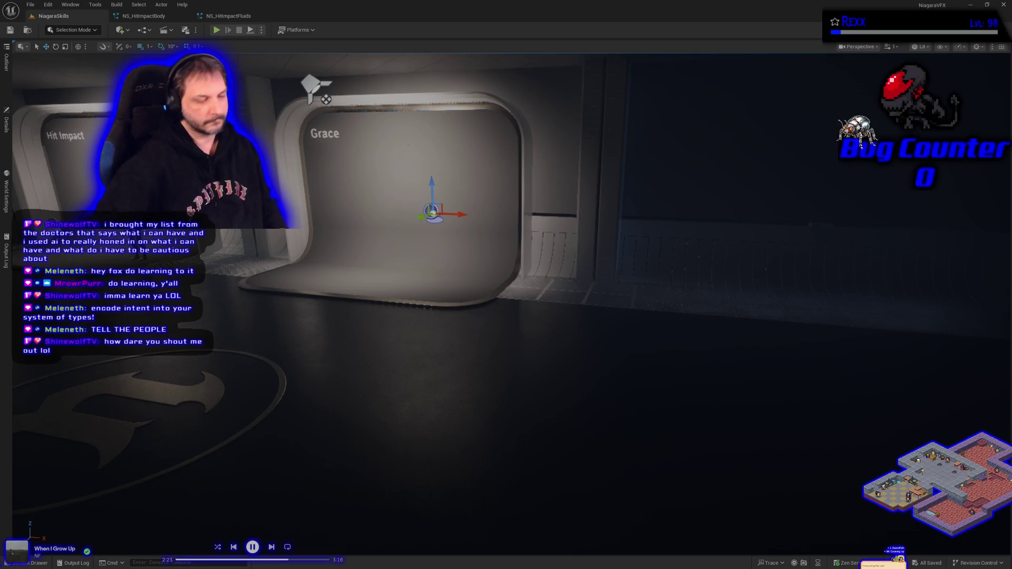
{"action": "key", "text": "w"}
{"action": "key", "text": "d"}
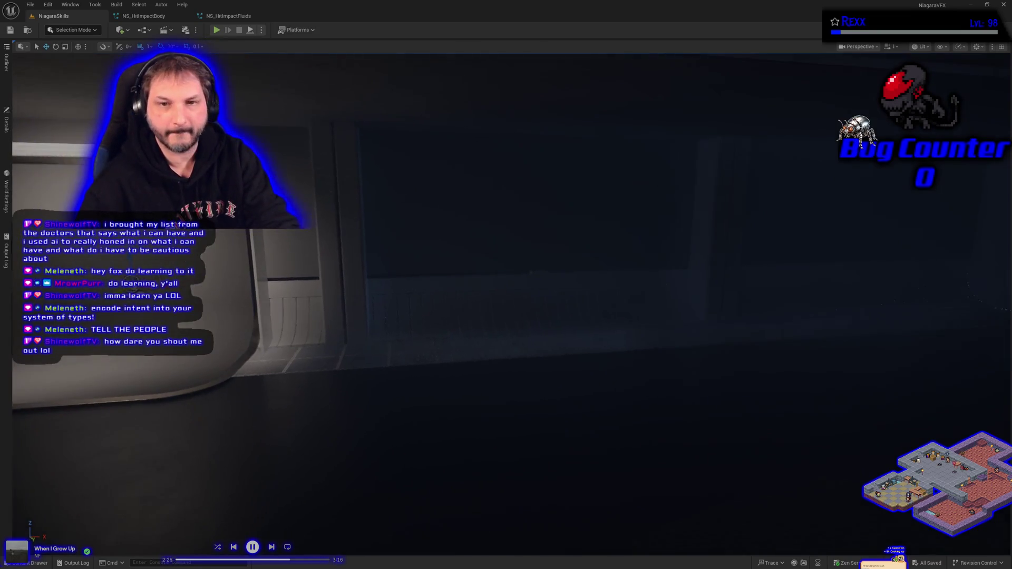
Shift the view left and undo an accidental move of the selected sphere.
{"action": "key", "text": "a"}
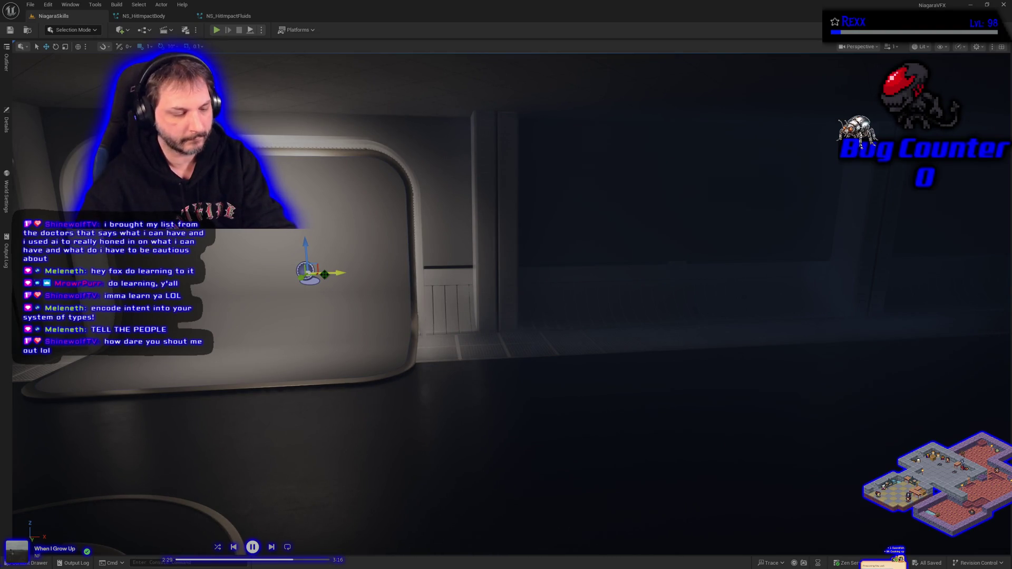
{"action": "left_click_drag", "start_coordinate": [337, 273], "coordinate": [287, 273]}
{"action": "key", "text": "ctrl+z"}
{"action": "key", "text": "ctrl+z"}
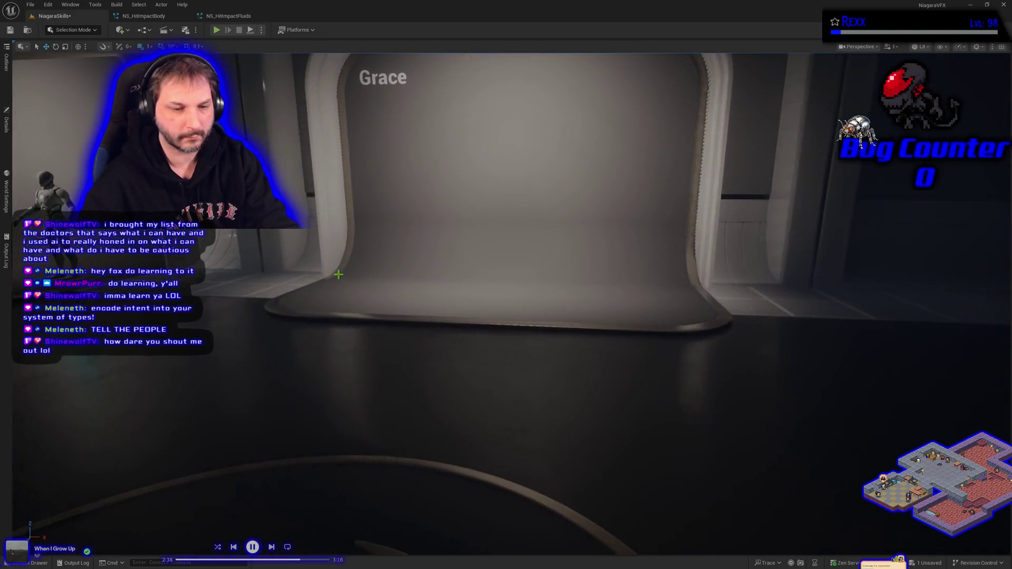
{"action": "left_click_drag", "start_coordinate": [339, 274], "coordinate": [335, 272]}
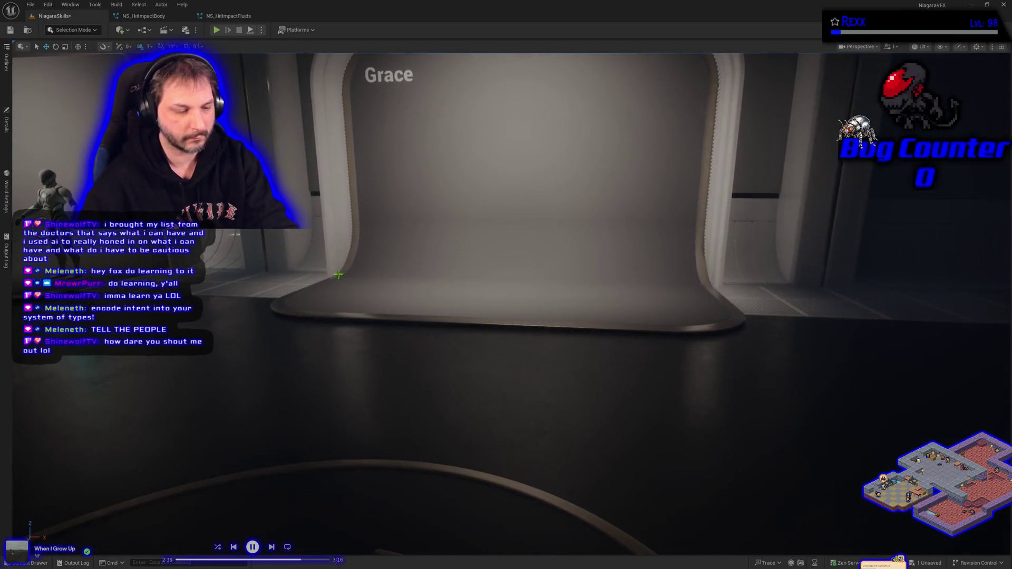
Focus the view on the Grace display and start playing the level.
{"action": "left_click", "coordinate": [280, 248]}
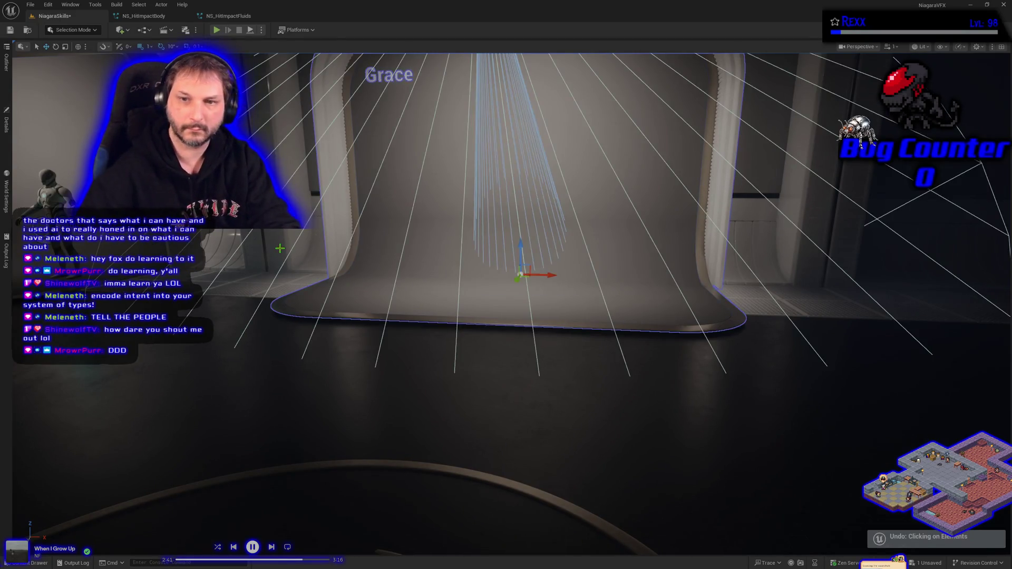
{"action": "key", "text": "f"}
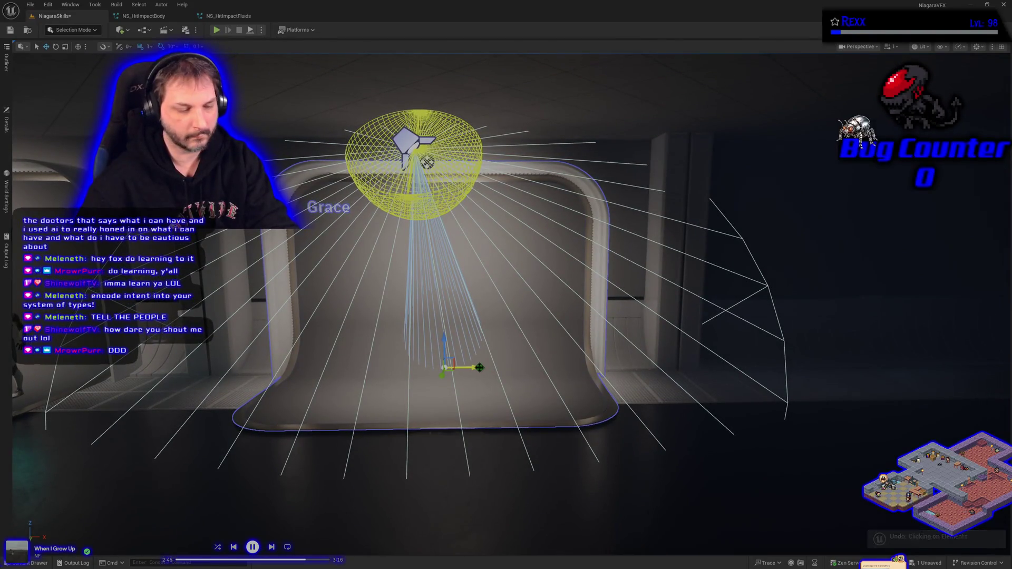
{"action": "left_click", "coordinate": [219, 30]}
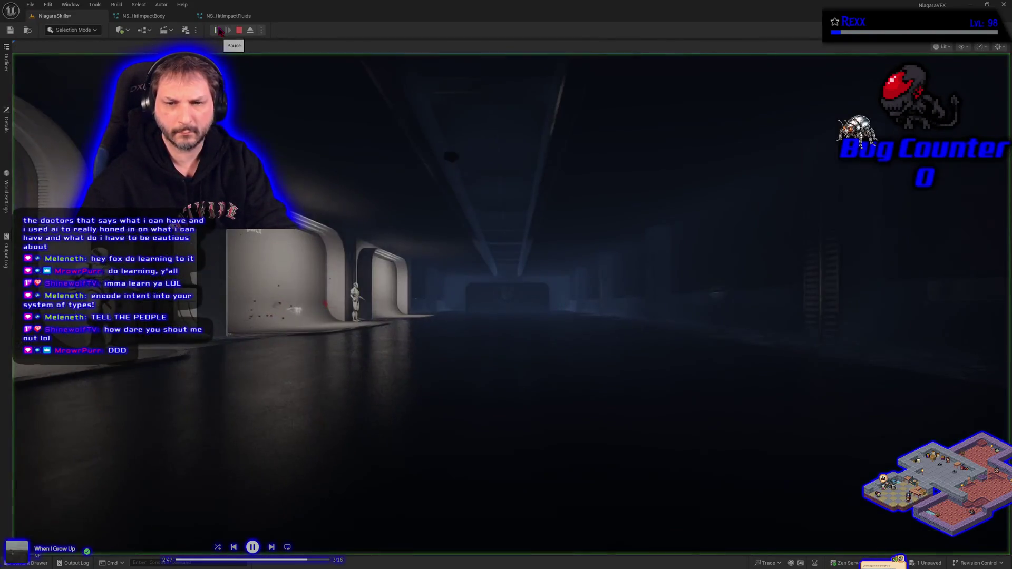
Stop playing and move the Hit Impact booth's sphere along X onto the Grace wall.
{"action": "key", "text": "Escape"}
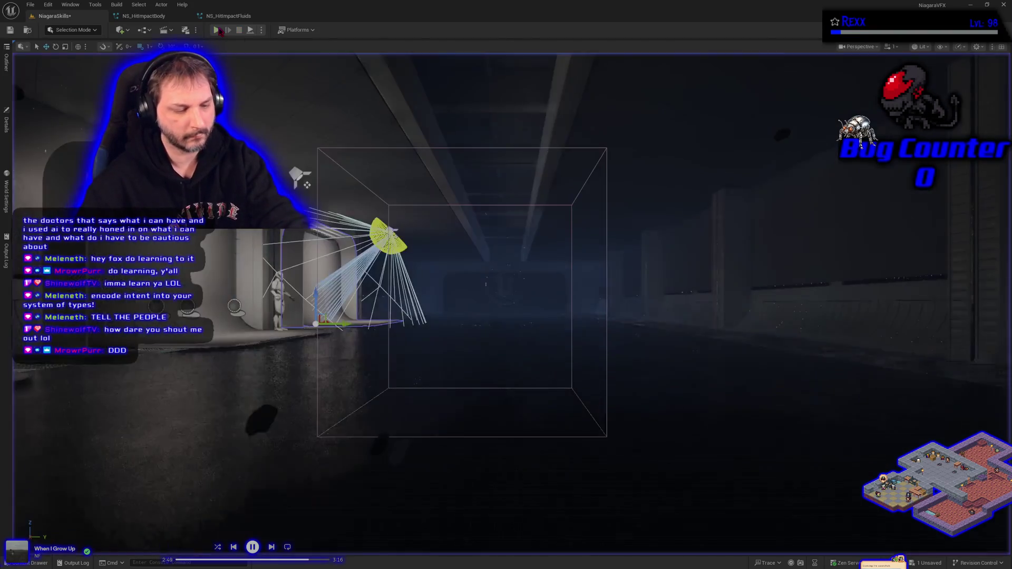
{"action": "key", "text": "w"}
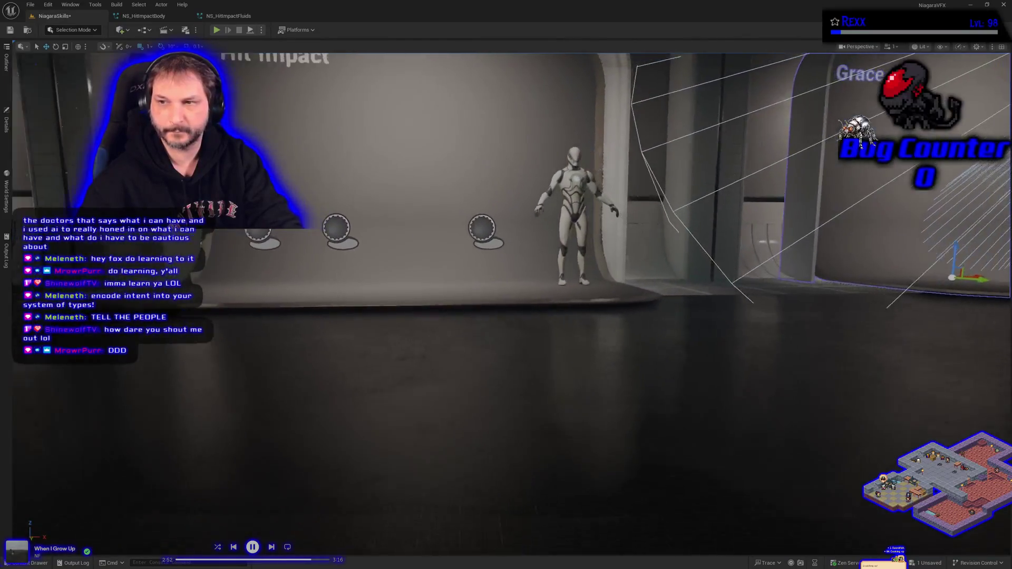
{"action": "left_click", "coordinate": [336, 228]}
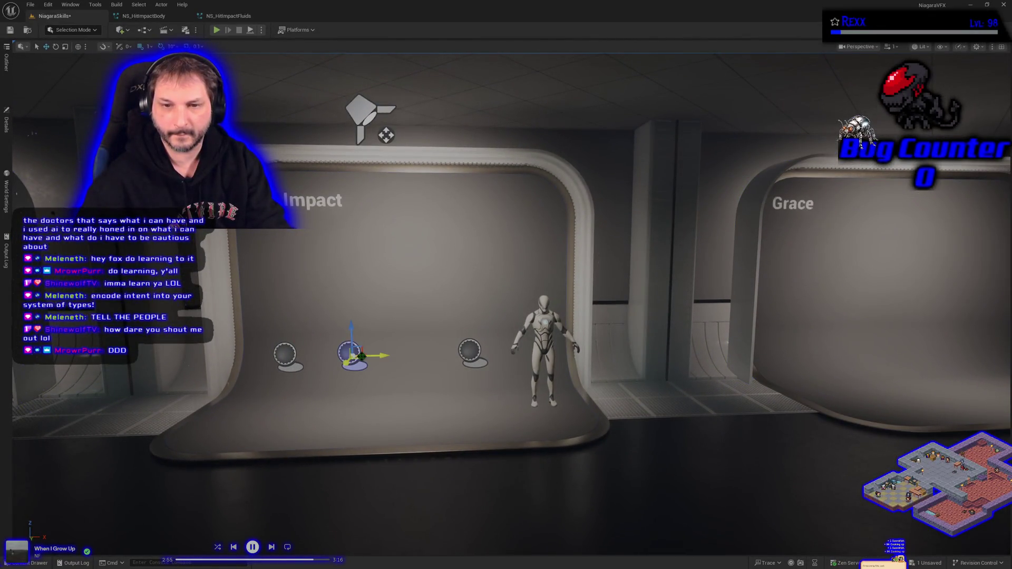
{"action": "mouse_move", "coordinate": [375, 356]}
{"action": "left_mouse_down"}
{"action": "mouse_move", "coordinate": [702, 395]}
{"action": "mouse_move", "coordinate": [878, 393]}
{"action": "left_mouse_up"}
{"action": "mouse_move", "coordinate": [870, 345]}
{"action": "left_mouse_down"}
{"action": "mouse_move", "coordinate": [960, 344]}
{"action": "mouse_move", "coordinate": [959, 357]}
{"action": "left_mouse_up"}
{"action": "key", "text": "f"}
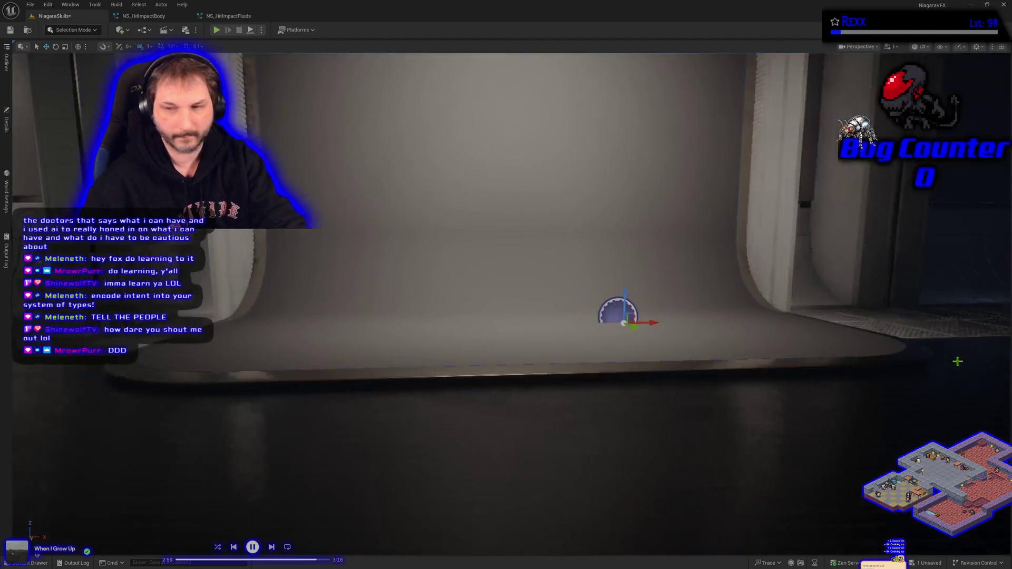
{"action": "mouse_move", "coordinate": [538, 306]}
{"action": "left_mouse_down"}
{"action": "mouse_move", "coordinate": [450, 305]}
{"action": "mouse_move", "coordinate": [391, 129]}
{"action": "left_mouse_up"}
{"action": "scroll", "coordinate": [398, 245], "scroll_direction": "down", "scroll_amount": 6}
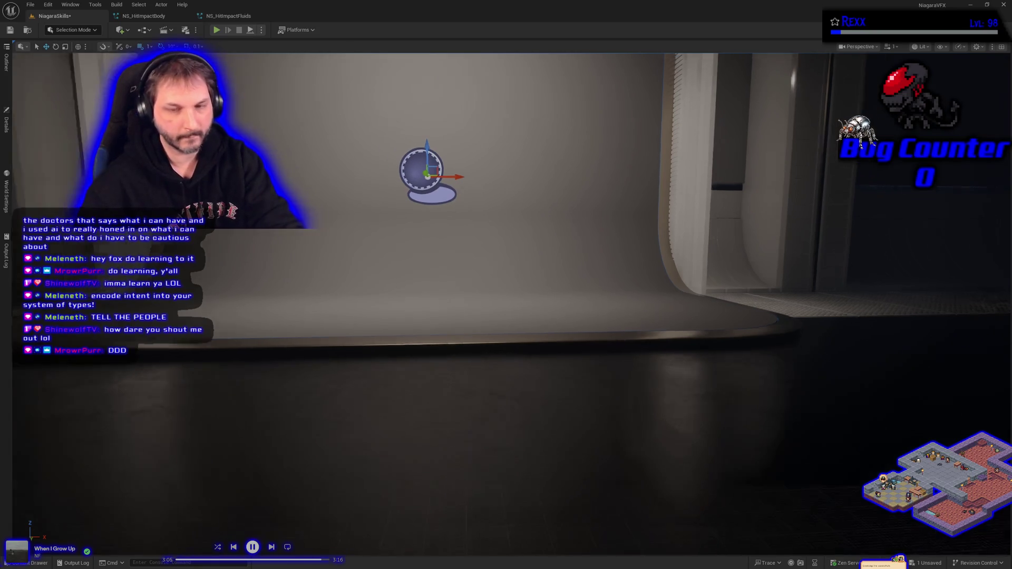
Save the level and duplicate the Grace display with the copy offset slightly right.
{"action": "key", "text": "ctrl+s"}
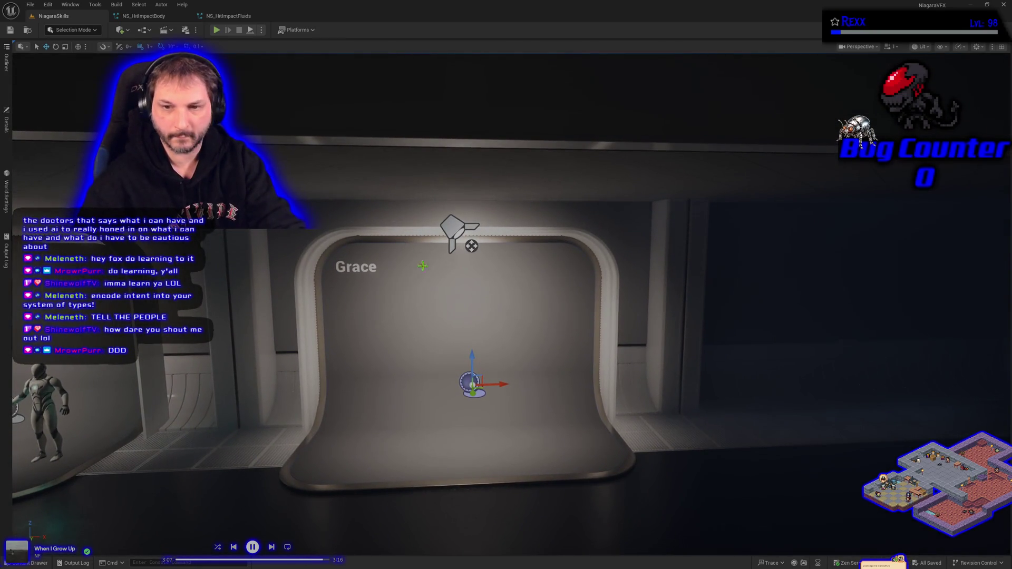
{"action": "left_click", "coordinate": [530, 301]}
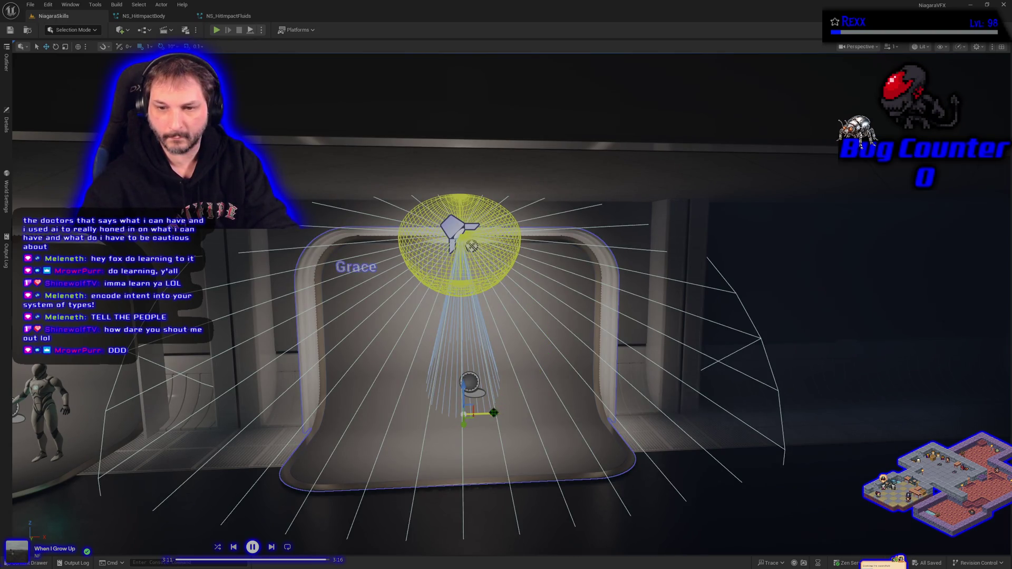
{"action": "left_click_drag", "start_coordinate": [493, 414], "coordinate": [496, 414]}
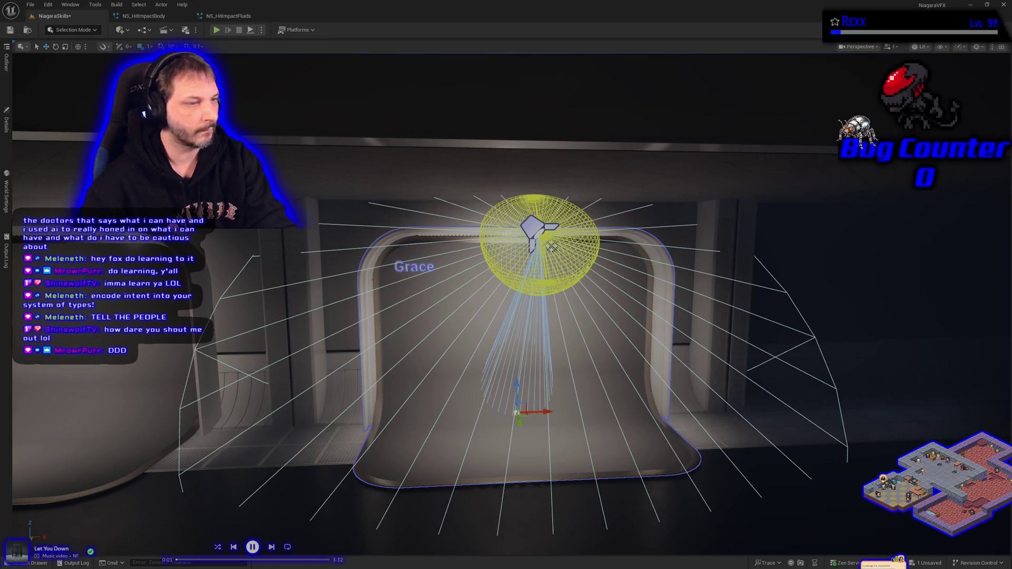
Change the duplicated display's Title Text from Grace to 'Butterflies'.
{"action": "left_click", "coordinate": [7, 124]}
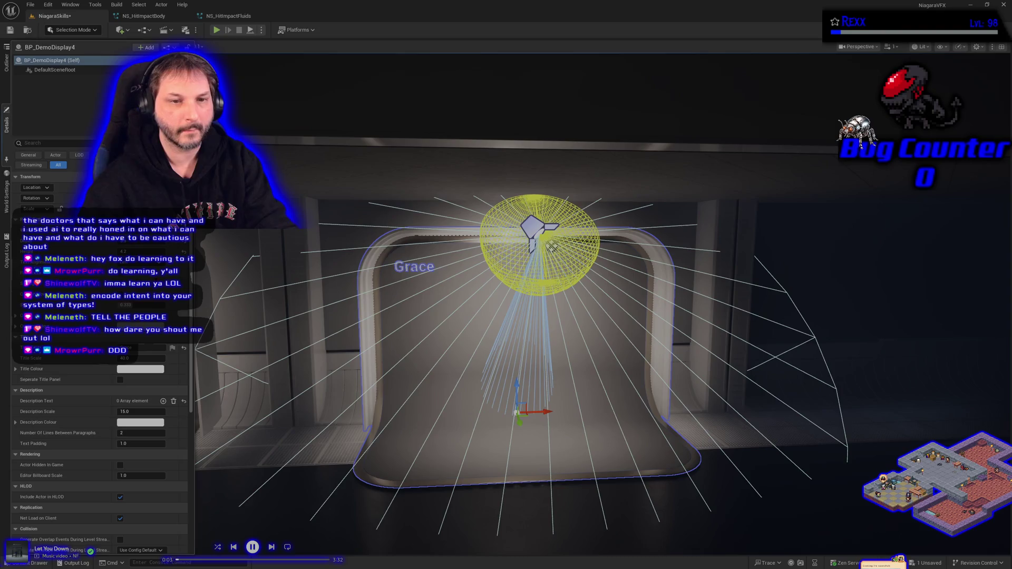
{"action": "left_click", "coordinate": [138, 348]}
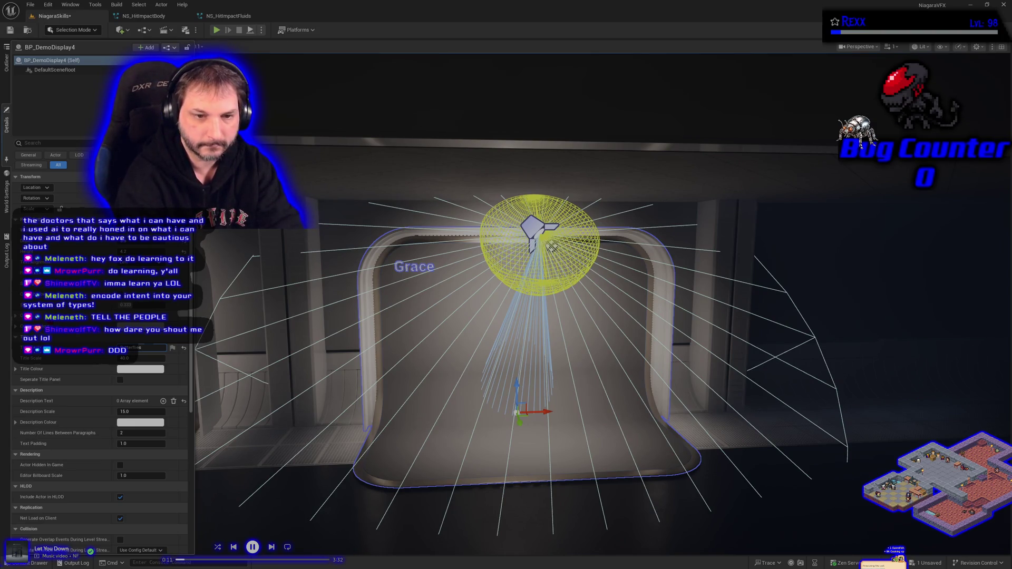
{"action": "key", "text": "Return"}
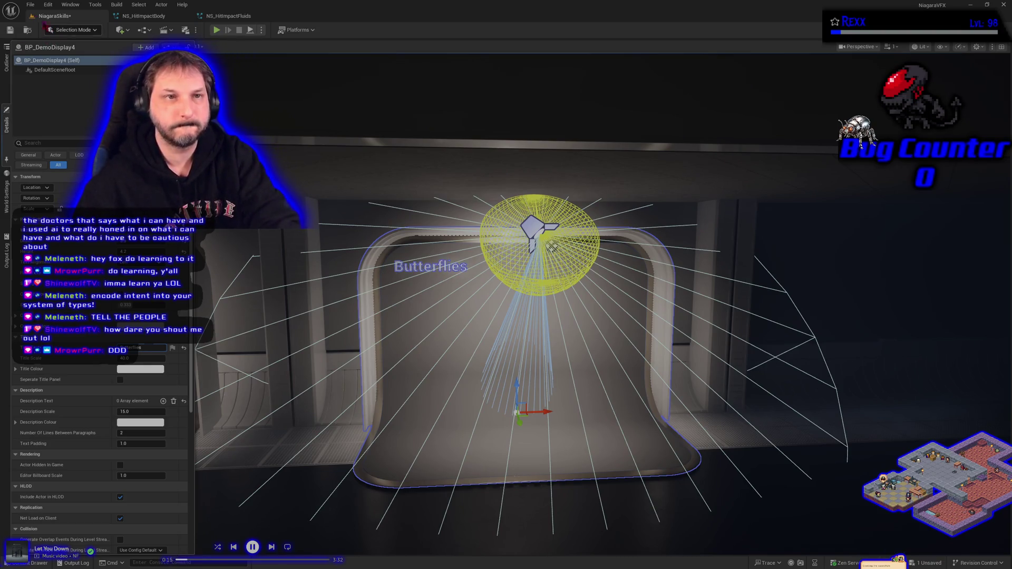
{"action": "left_click", "coordinate": [31, 4]}
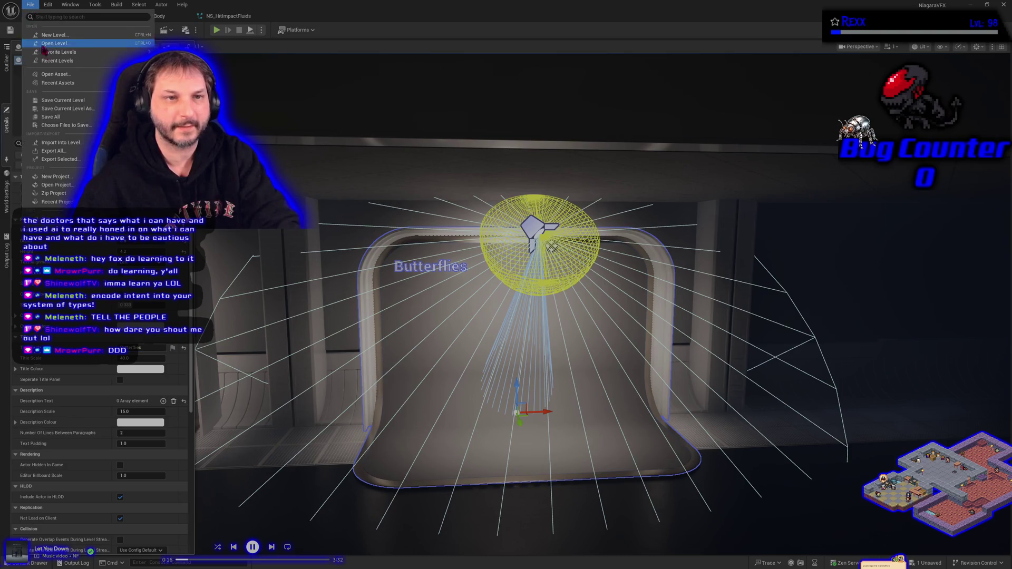
Save all unsaved changes and bring up the Content Drawer showing the HitImpact assets.
{"action": "left_click", "coordinate": [51, 117]}
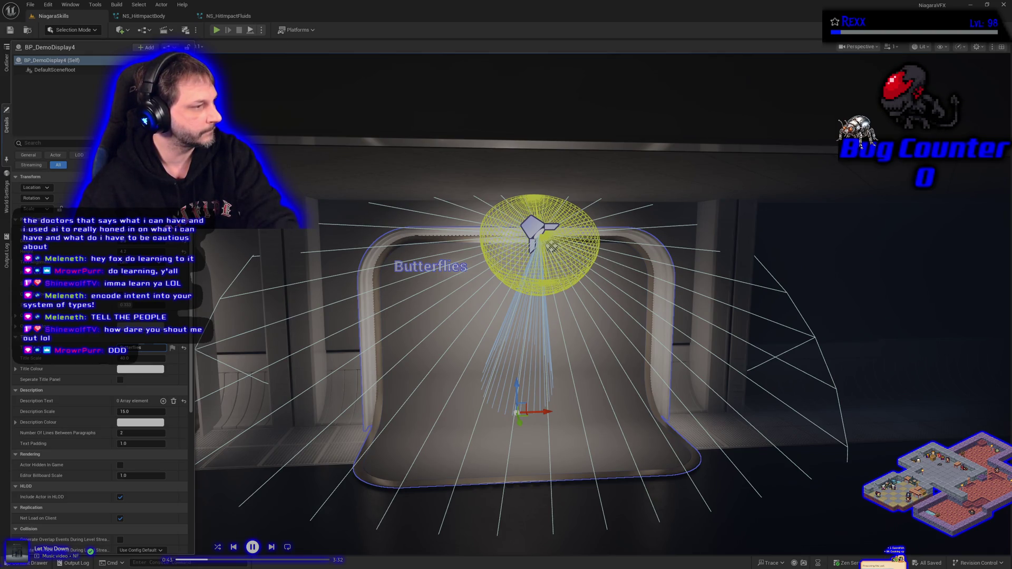
{"action": "key", "text": "ctrl+space"}
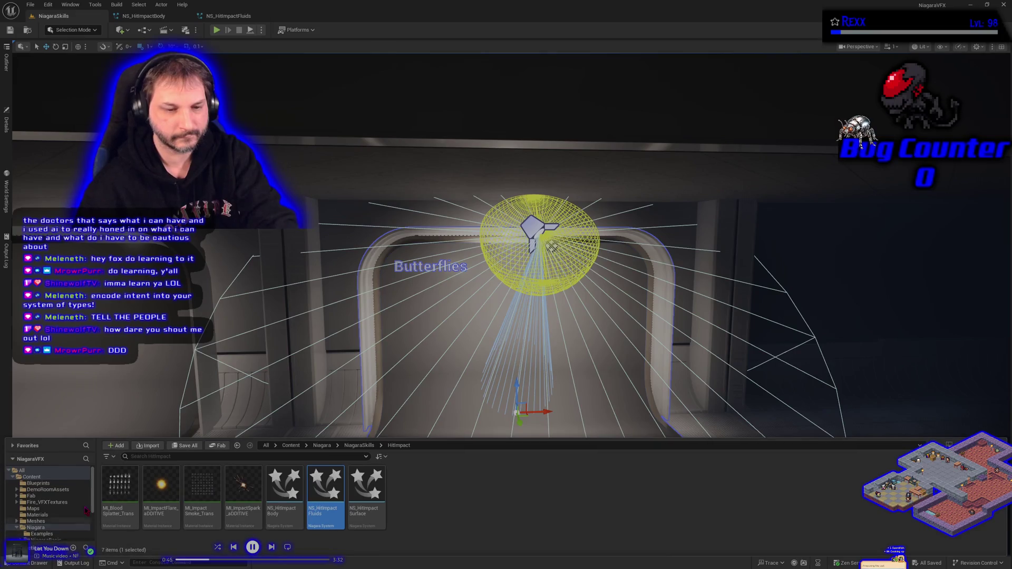
Add a new folder named 'Butterflies' under NiagaraSkills and open it.
{"action": "scroll", "coordinate": [74, 506], "scroll_direction": "down", "scroll_amount": 3}
{"action": "left_click", "coordinate": [52, 496]}
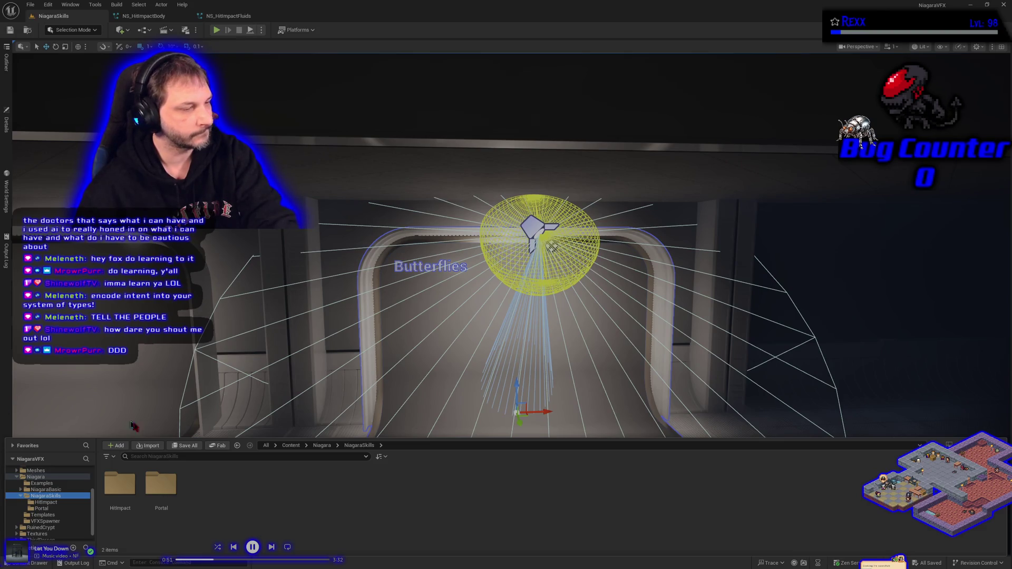
{"action": "right_click", "coordinate": [234, 502]}
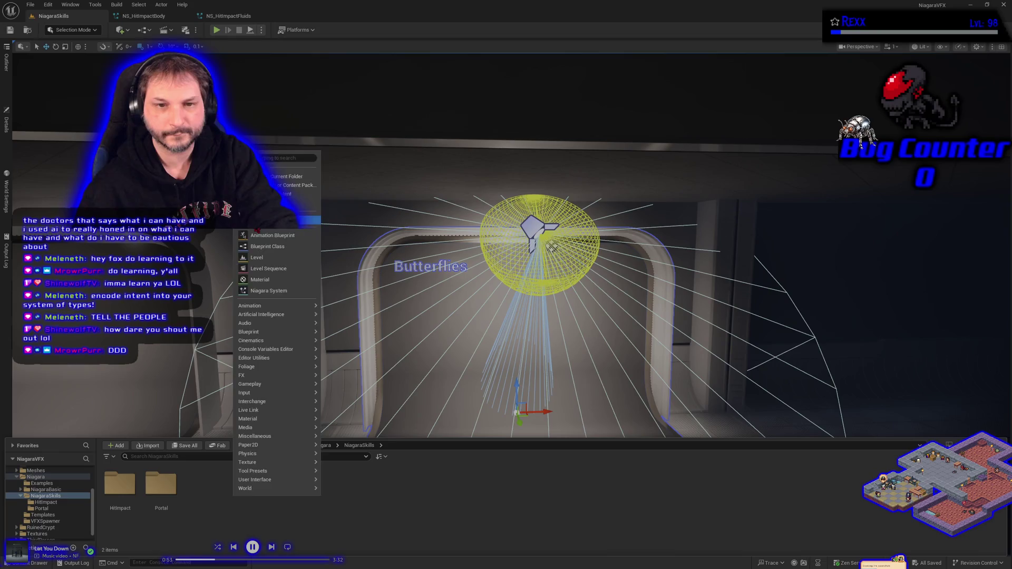
{"action": "left_click", "coordinate": [275, 167]}
{"action": "type", "text": "Butte"}
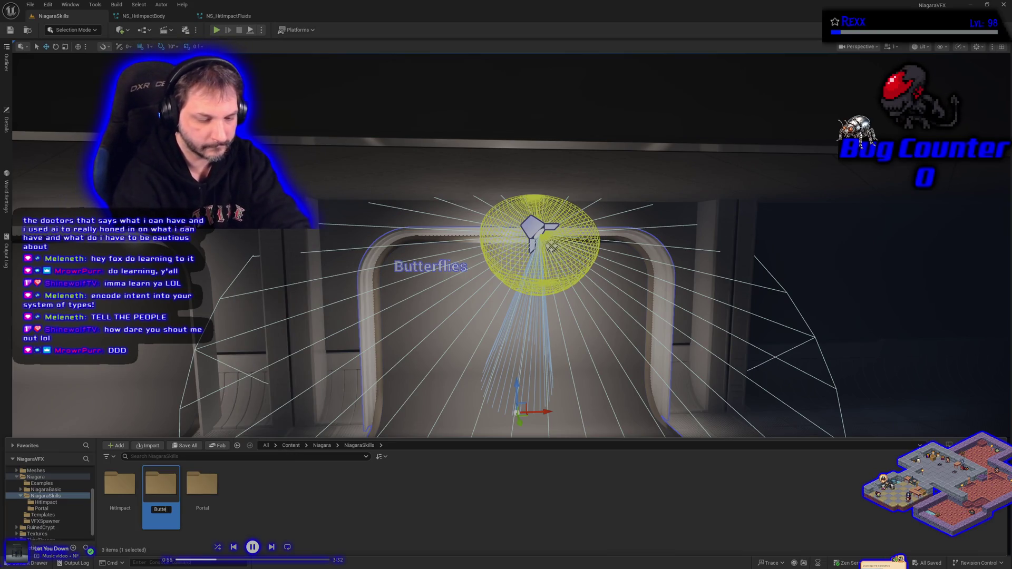
{"action": "type", "text": "rflies"}
{"action": "key", "text": "Return"}
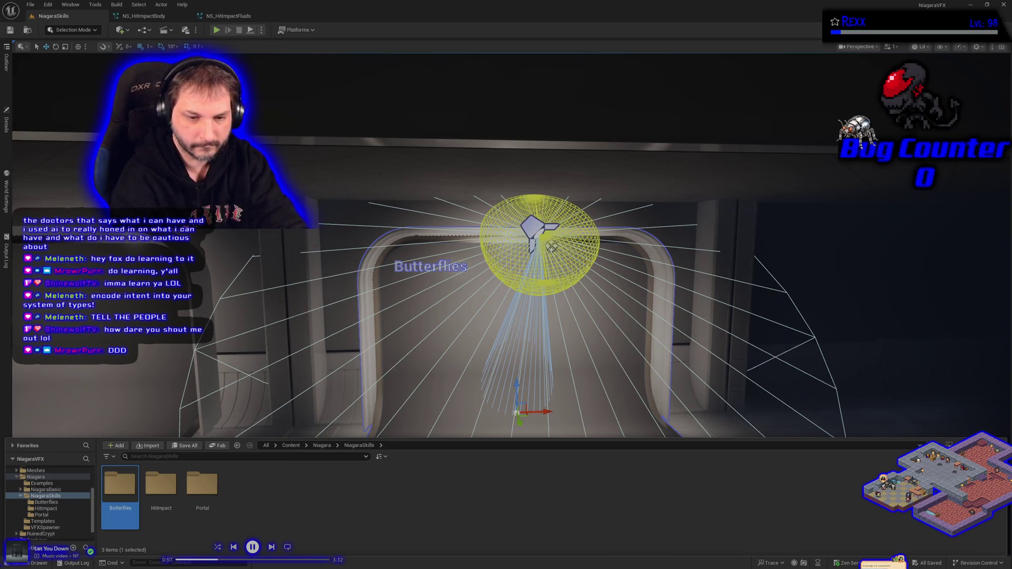
{"action": "double_click", "coordinate": [161, 484]}
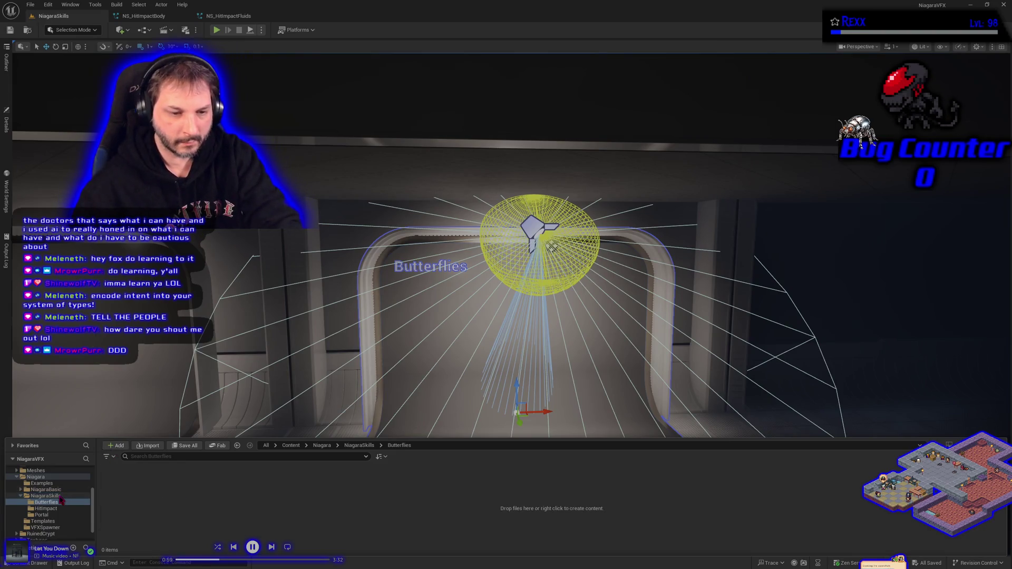
{"action": "scroll", "coordinate": [59, 499], "scroll_direction": "up", "scroll_amount": 2}
{"action": "scroll", "coordinate": [59, 499], "scroll_direction": "up", "scroll_amount": 1}
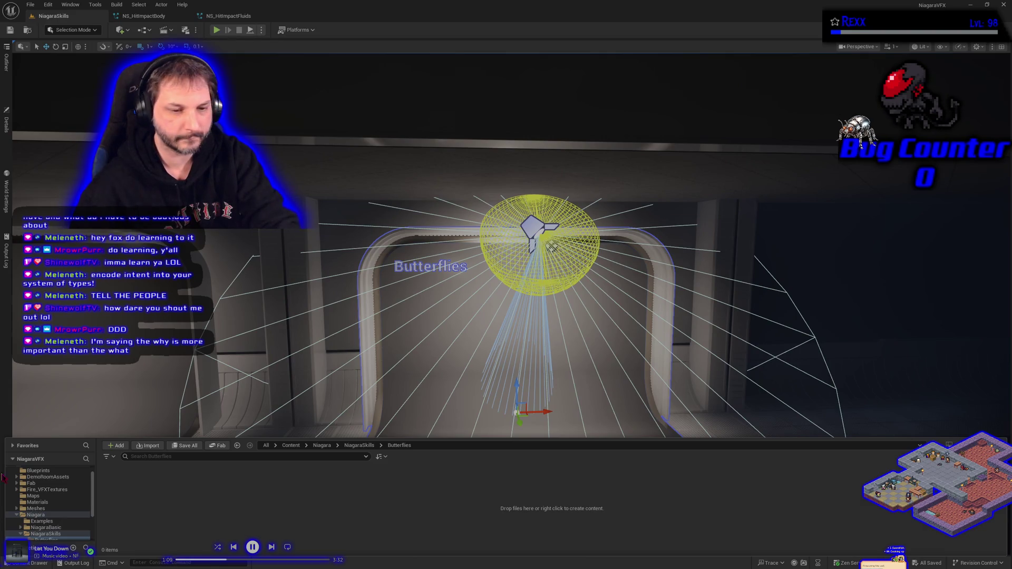
Select the T_Butterfly texture in Textures > RealisticVFXTextures.
{"action": "scroll", "coordinate": [54, 500], "scroll_direction": "up", "scroll_amount": 1}
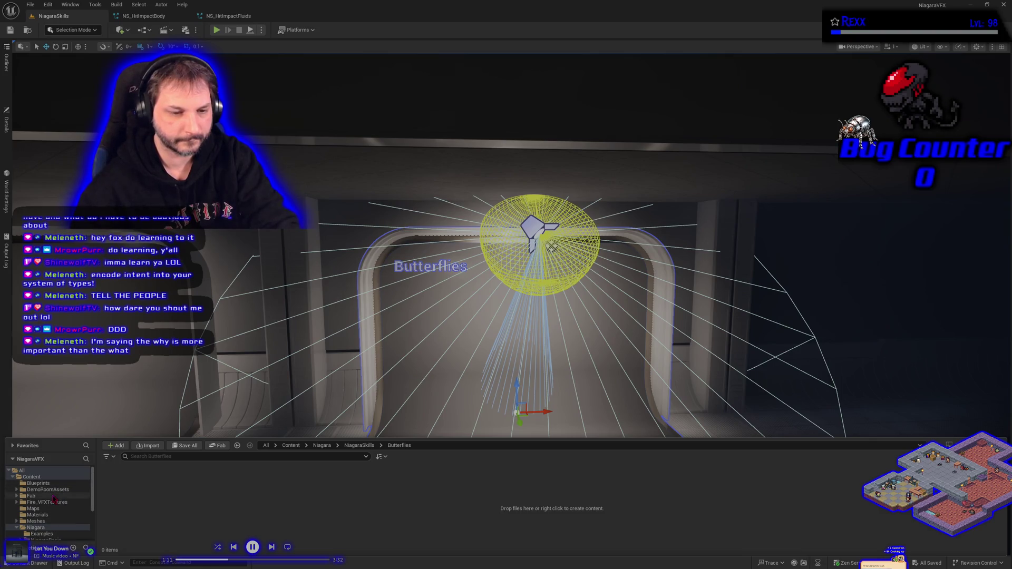
{"action": "scroll", "coordinate": [55, 514], "scroll_direction": "down", "scroll_amount": 4}
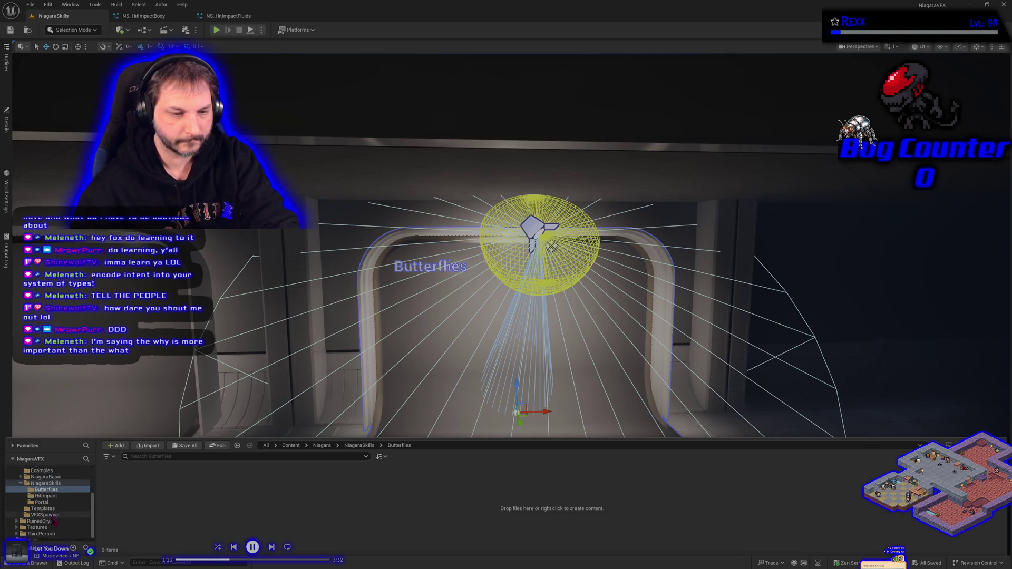
{"action": "left_click", "coordinate": [38, 528]}
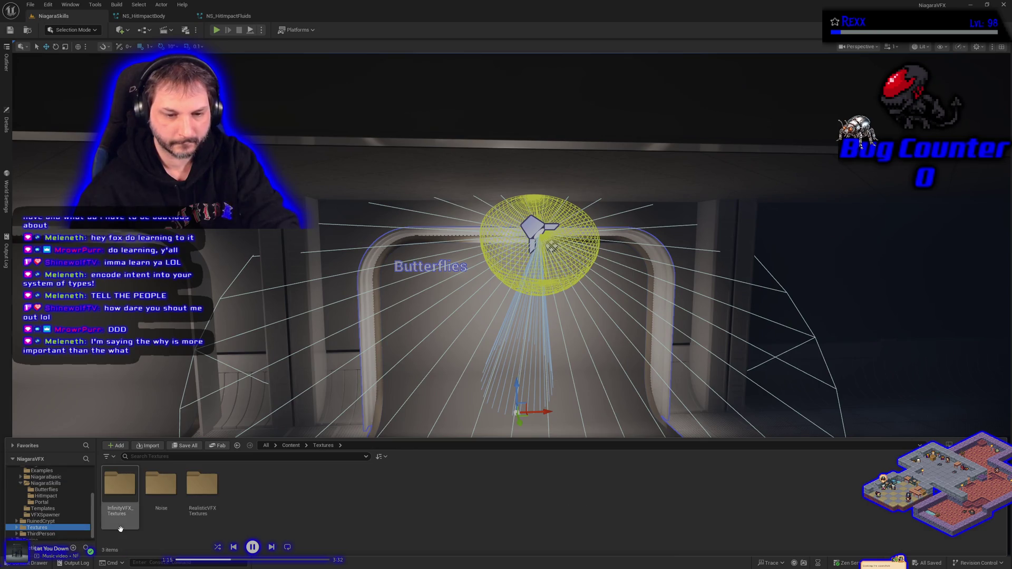
{"action": "double_click", "coordinate": [199, 505]}
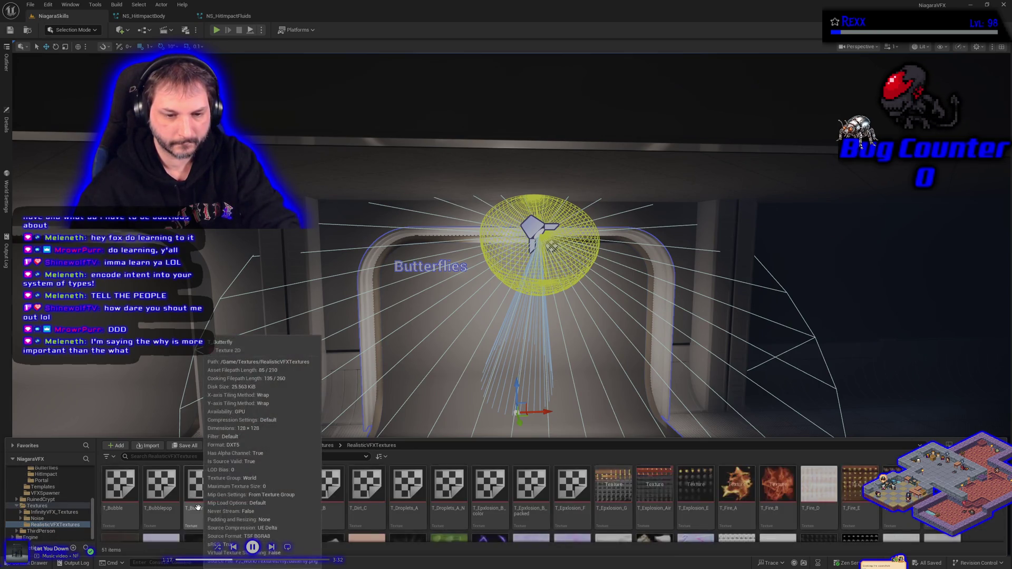
{"action": "left_click", "coordinate": [202, 516]}
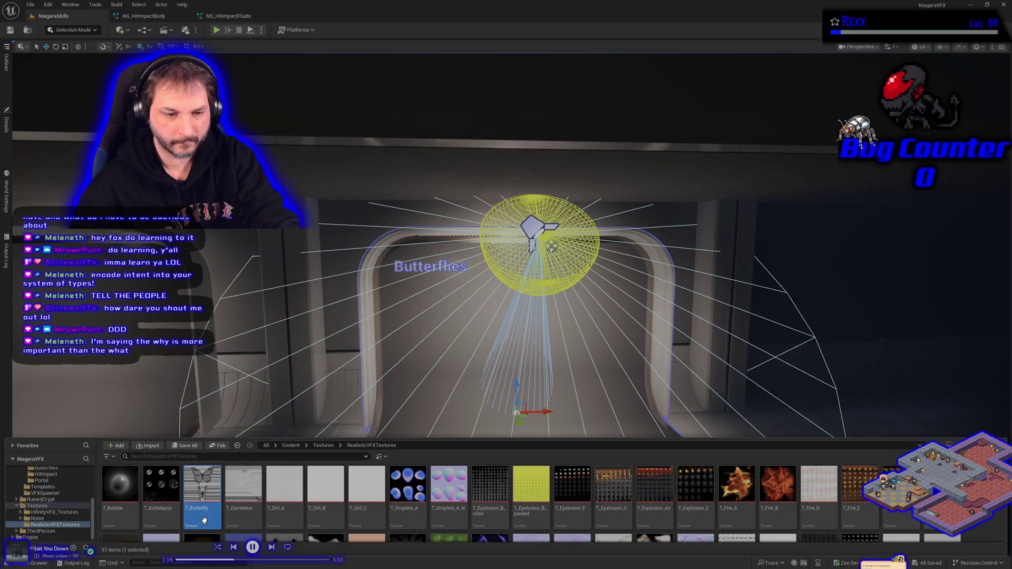
Copy T_Butterfly into the Butterflies folder and save the copy.
{"action": "mouse_move", "coordinate": [210, 497]}
{"action": "left_mouse_down"}
{"action": "mouse_move", "coordinate": [132, 499]}
{"action": "mouse_move", "coordinate": [53, 481]}
{"action": "left_mouse_up"}
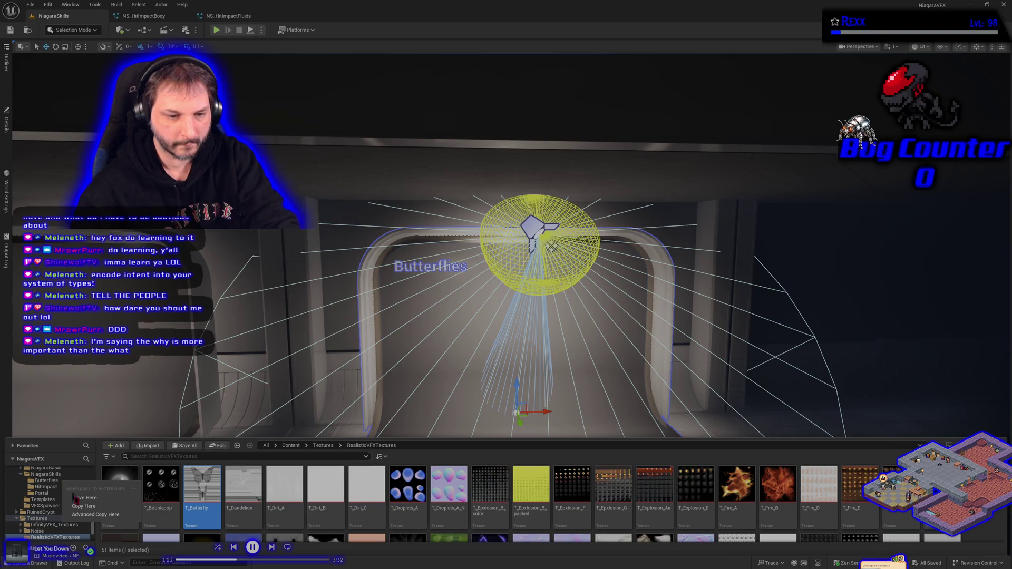
{"action": "left_click", "coordinate": [83, 506]}
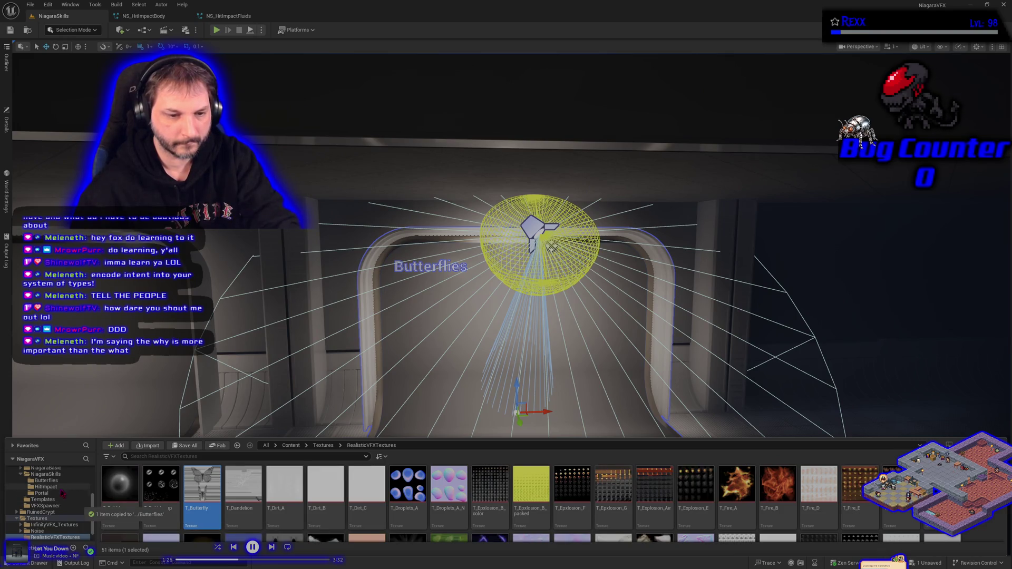
{"action": "left_click", "coordinate": [47, 481]}
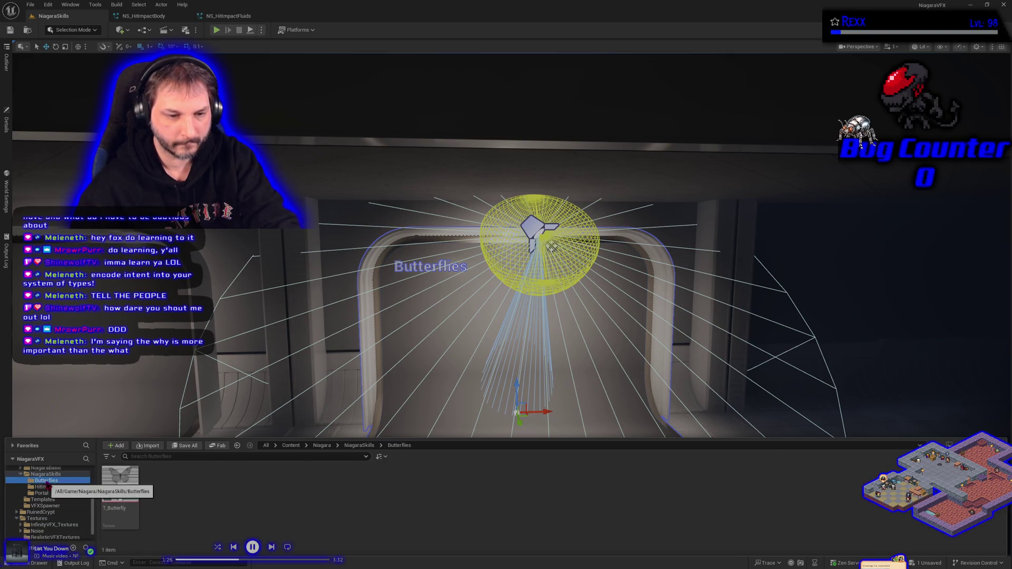
{"action": "left_click", "coordinate": [211, 513]}
{"action": "key", "text": "ctrl+s"}
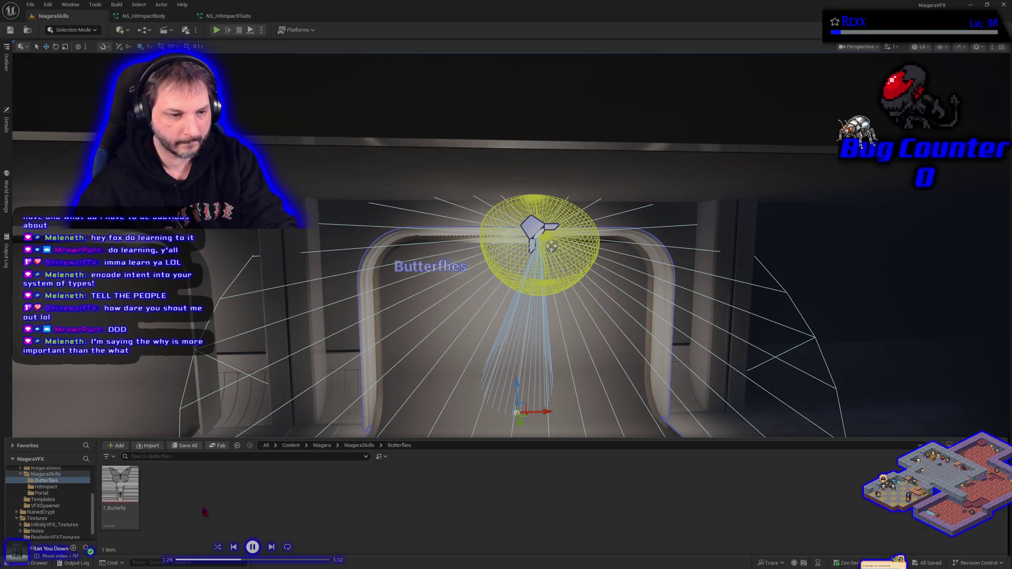
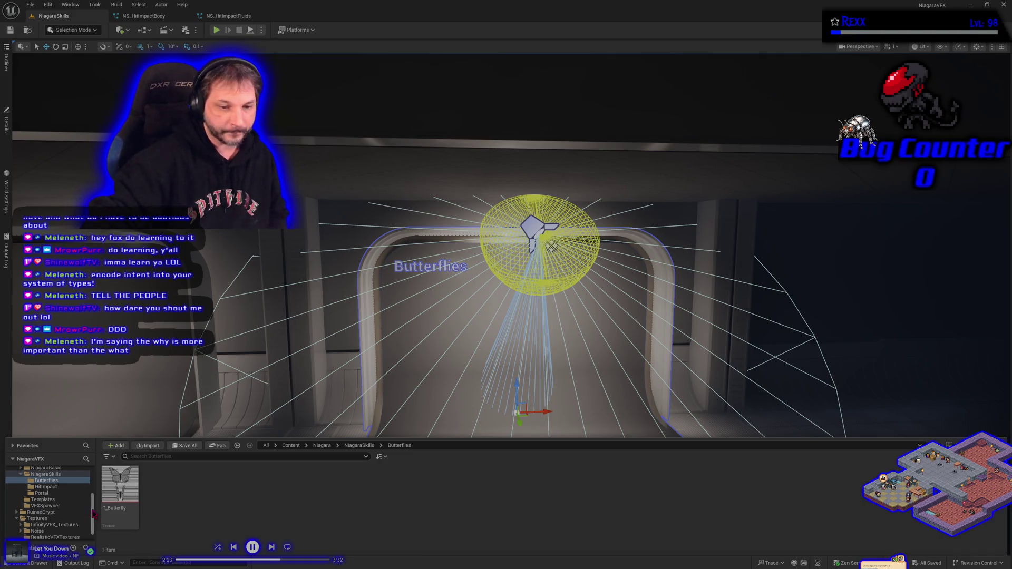
Rename the Materials folder in Content to MasterMaterials.
{"action": "scroll", "coordinate": [53, 495], "scroll_direction": "up", "scroll_amount": 3}
{"action": "left_click", "coordinate": [51, 480]}
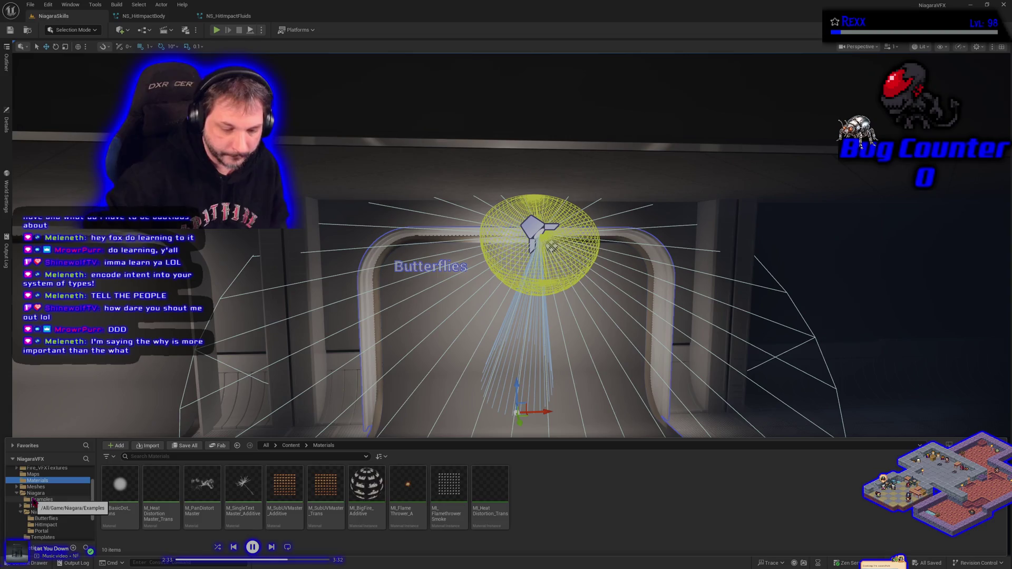
{"action": "key", "text": "F2"}
{"action": "type", "text": "Master"}
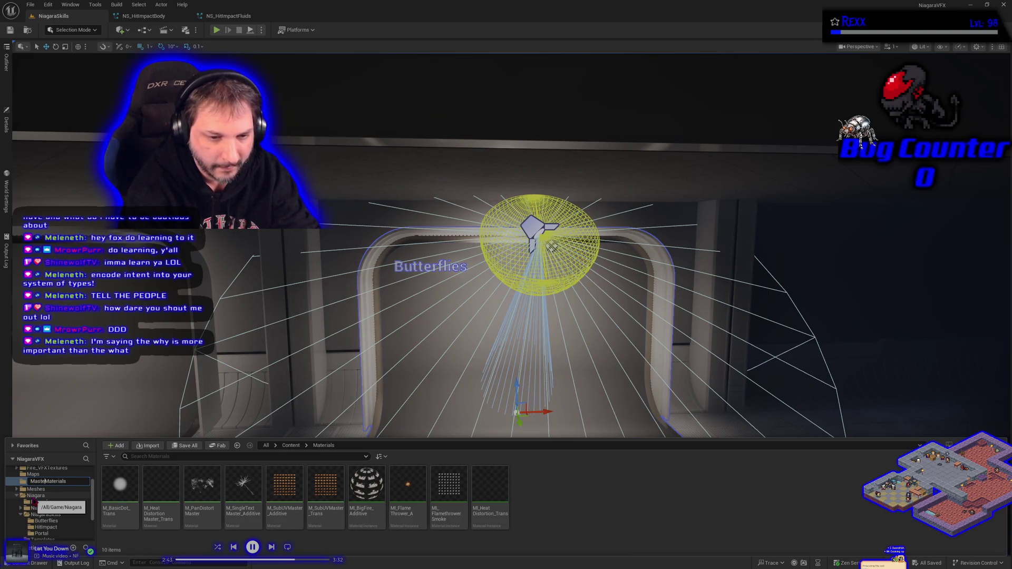
{"action": "key", "text": "Return"}
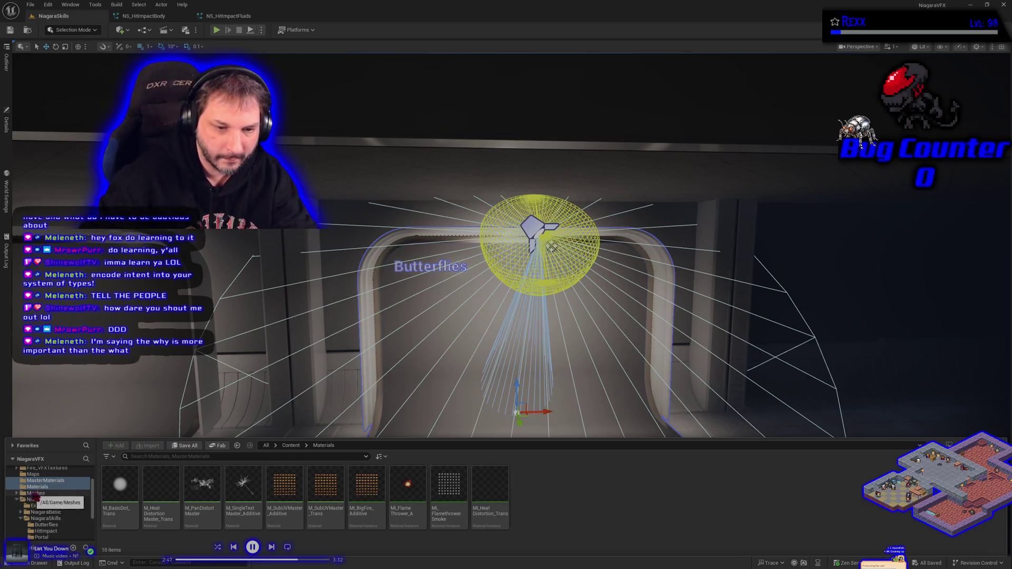
Update redirector references on the Content folder and delete the unreferenced redirectors.
{"action": "left_click", "coordinate": [50, 481]}
{"action": "left_click", "coordinate": [46, 487]}
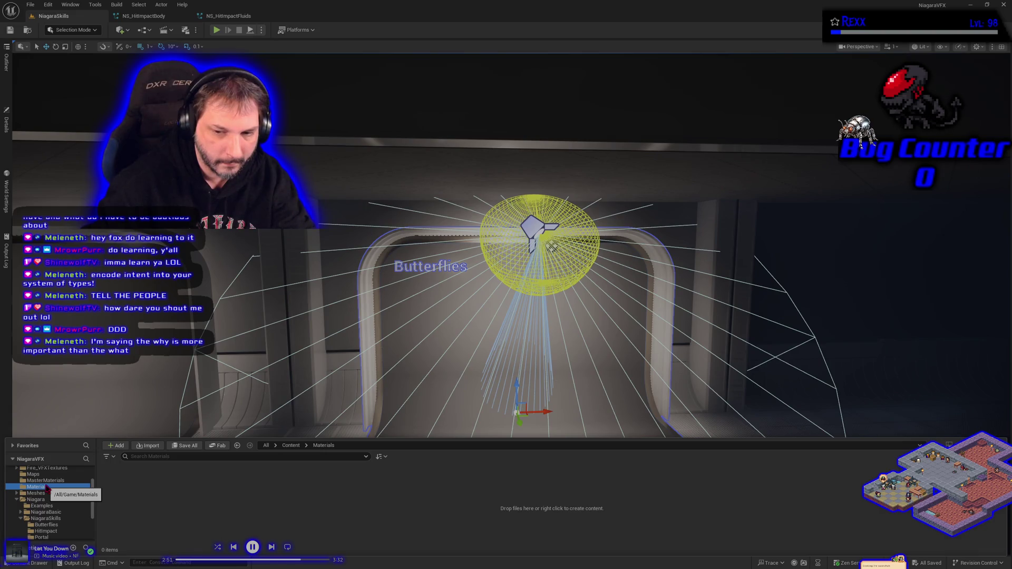
{"action": "right_click", "coordinate": [47, 487]}
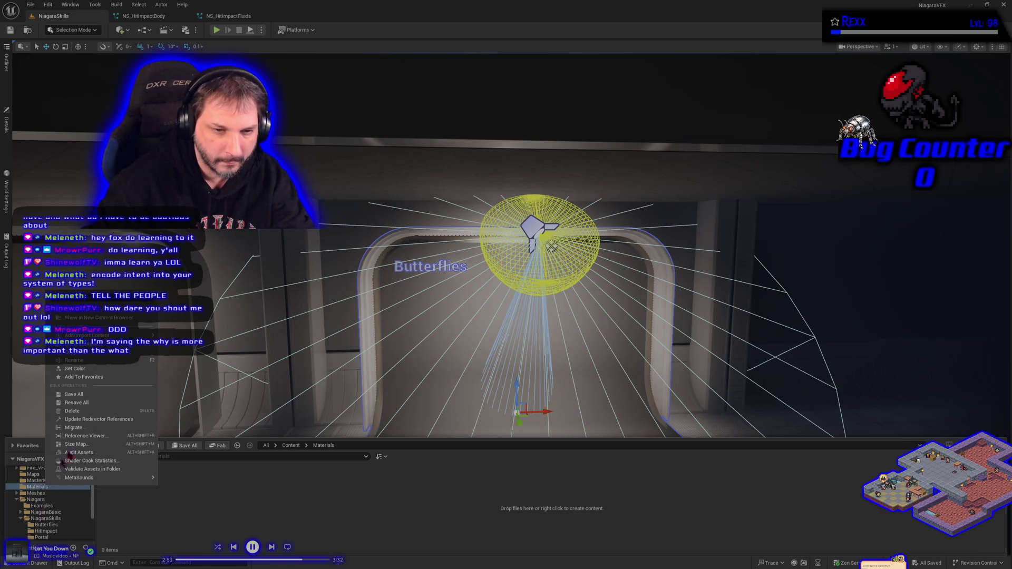
{"action": "scroll", "coordinate": [36, 475], "scroll_direction": "up", "scroll_amount": 2}
{"action": "right_click", "coordinate": [32, 468]}
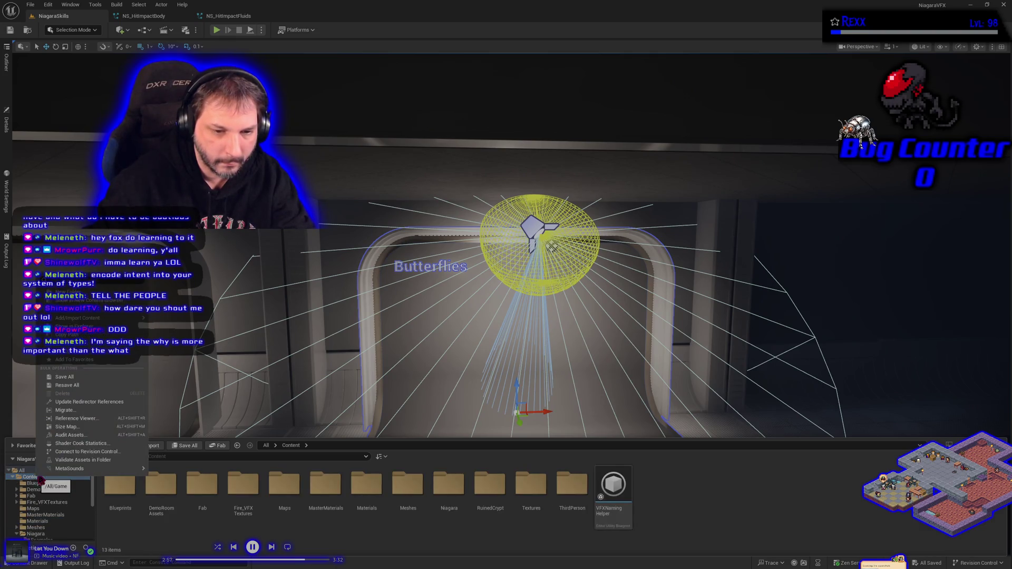
{"action": "left_click", "coordinate": [84, 402]}
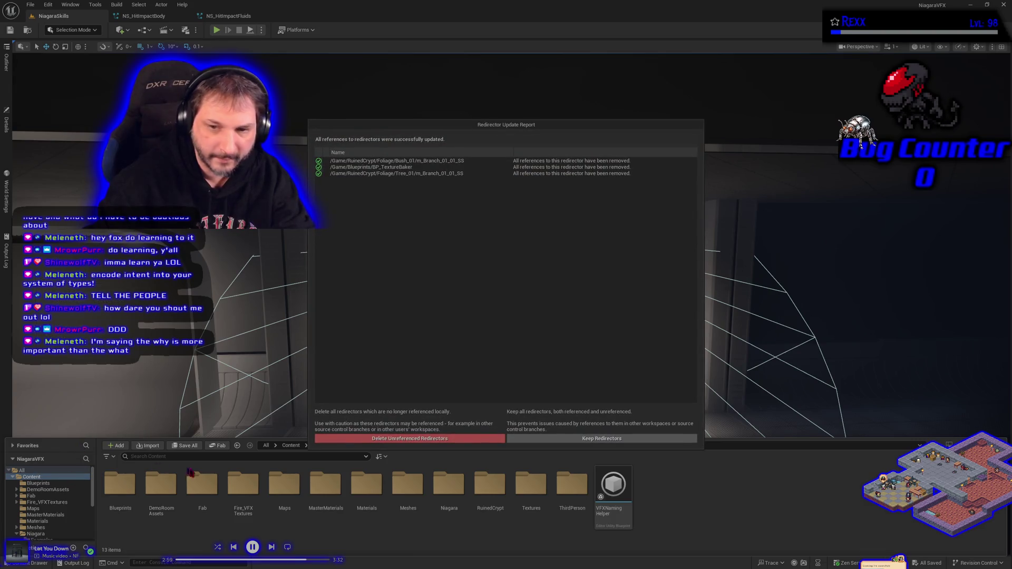
{"action": "left_click", "coordinate": [378, 438]}
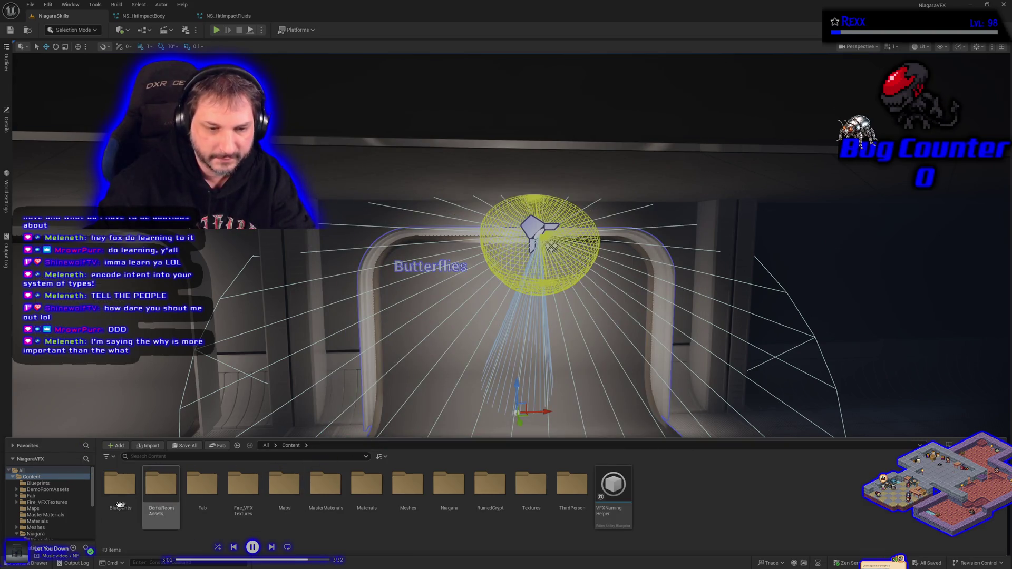
Delete the leftover empty Materials folder from Content.
{"action": "left_click", "coordinate": [73, 515]}
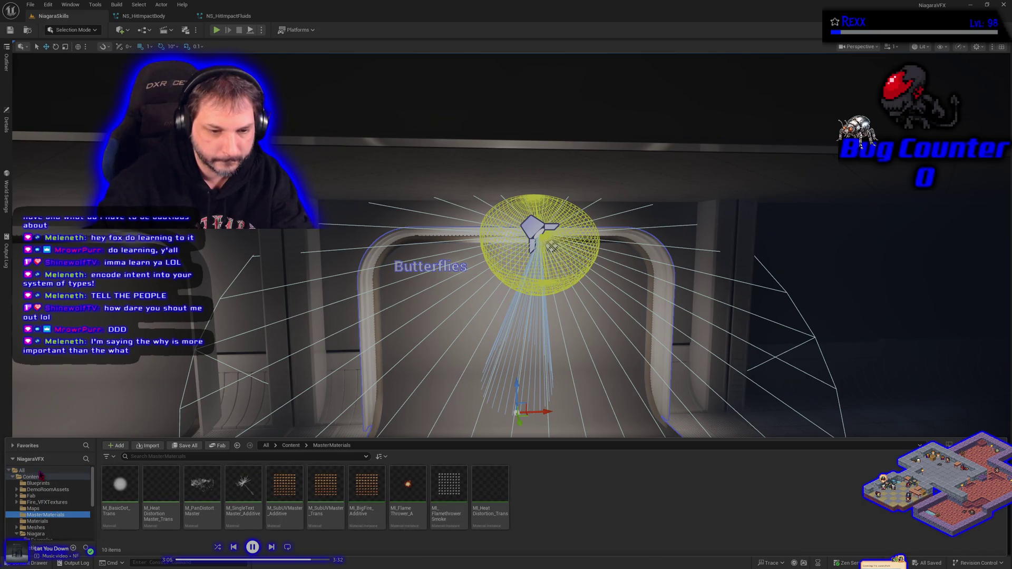
{"action": "left_click", "coordinate": [38, 477]}
{"action": "right_click", "coordinate": [41, 482]}
{"action": "left_click", "coordinate": [82, 338]}
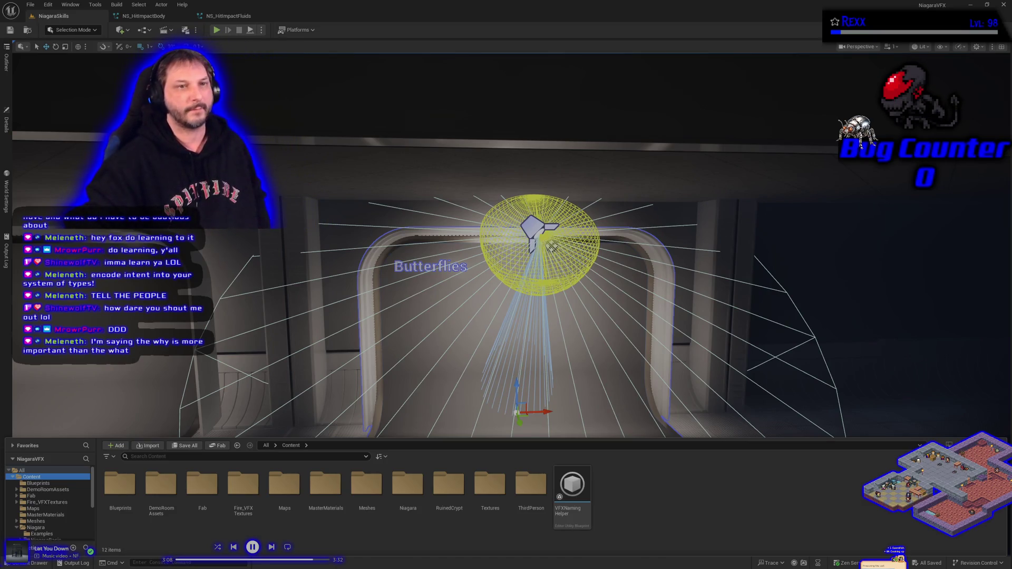
{"action": "left_click", "coordinate": [763, 493]}
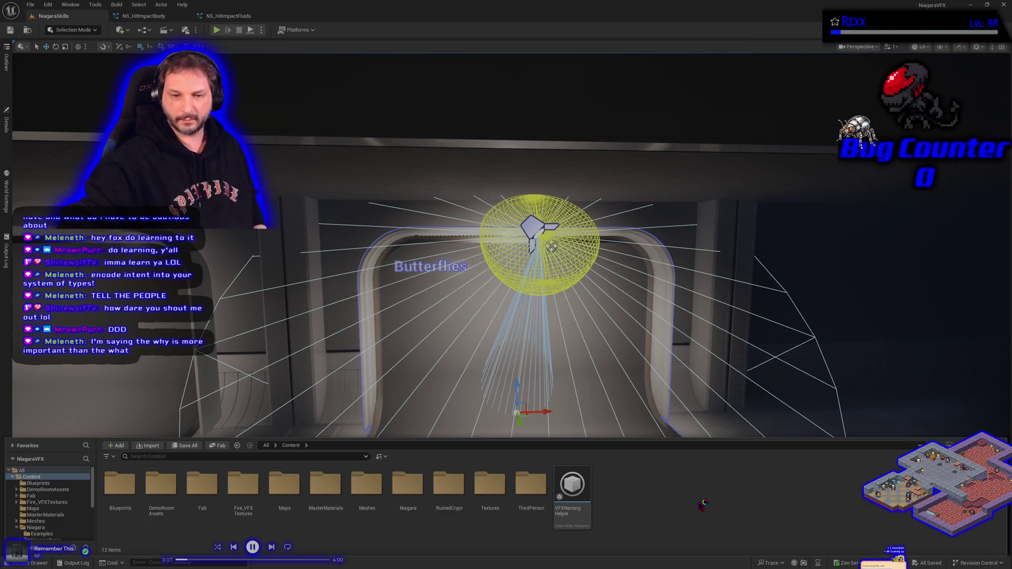
Open MasterMaterials and select the M_SubUVMaster_Trans material.
{"action": "double_click", "coordinate": [326, 484]}
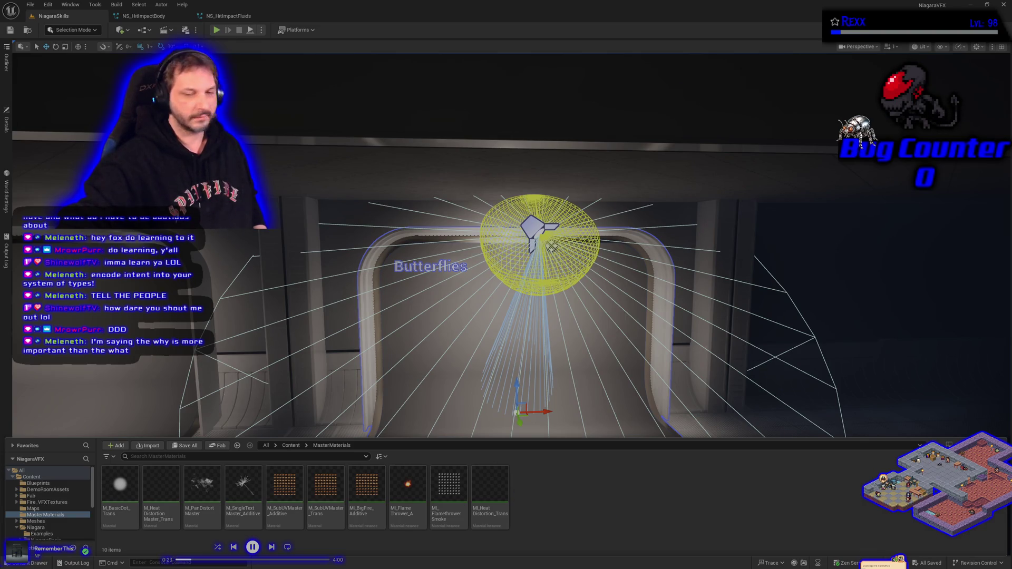
{"action": "left_click", "coordinate": [321, 530]}
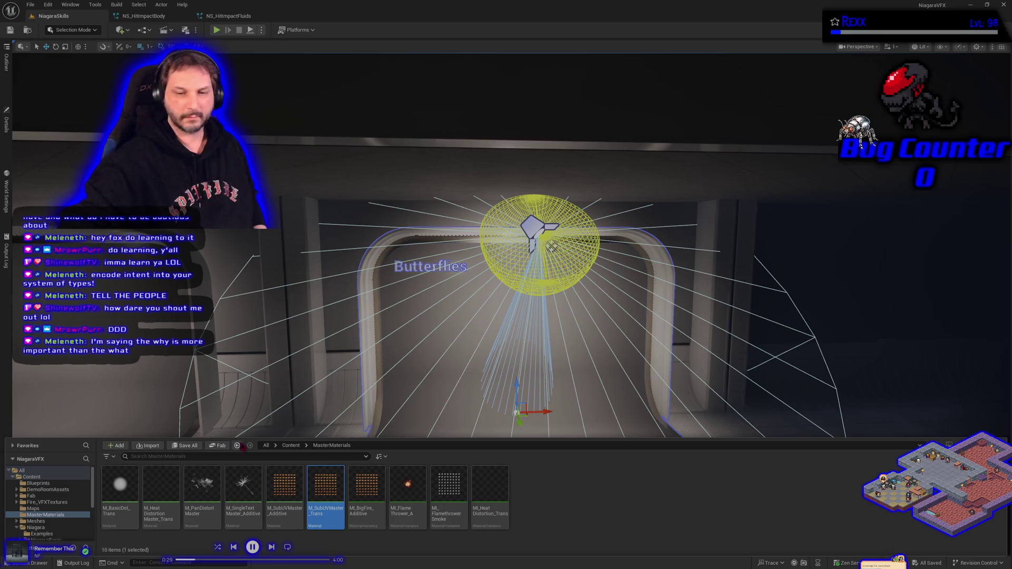
{"action": "right_click", "coordinate": [333, 504]}
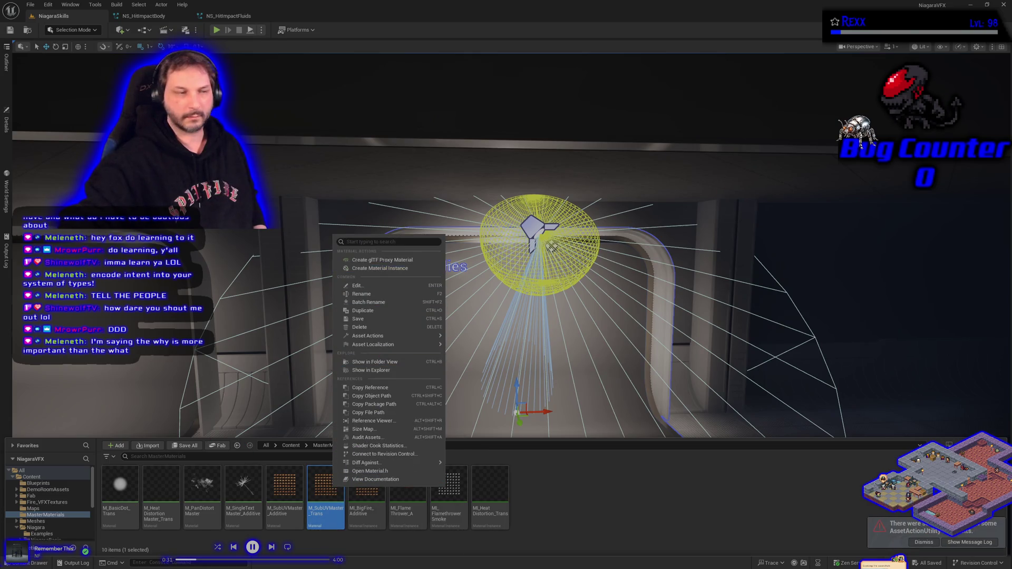
Create a material instance of M_SubUVMaster_Trans named MI_Butterfly_trans and save it.
{"action": "key", "text": "Escape"}
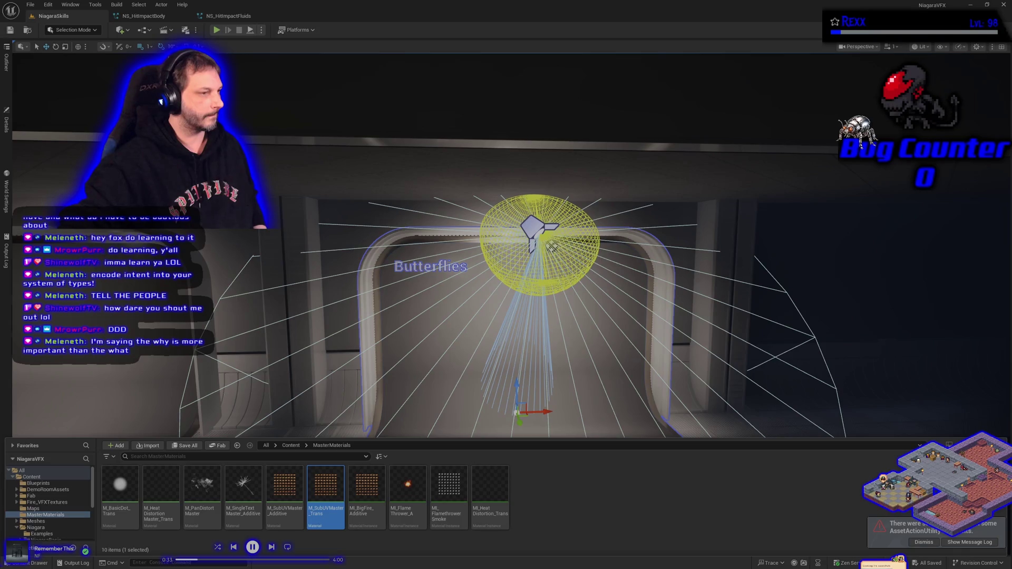
{"action": "right_click", "coordinate": [327, 504]}
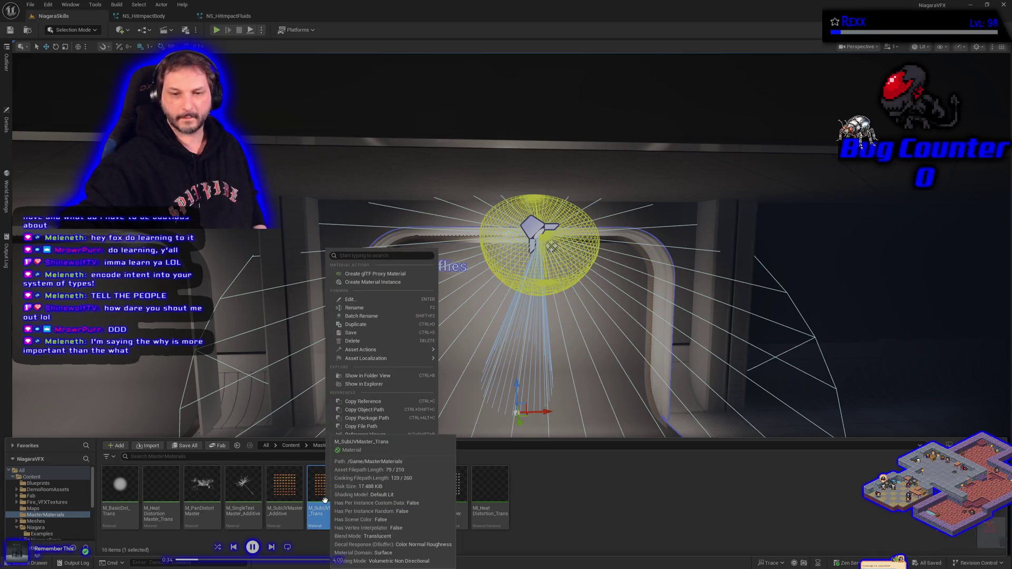
{"action": "left_click", "coordinate": [393, 283]}
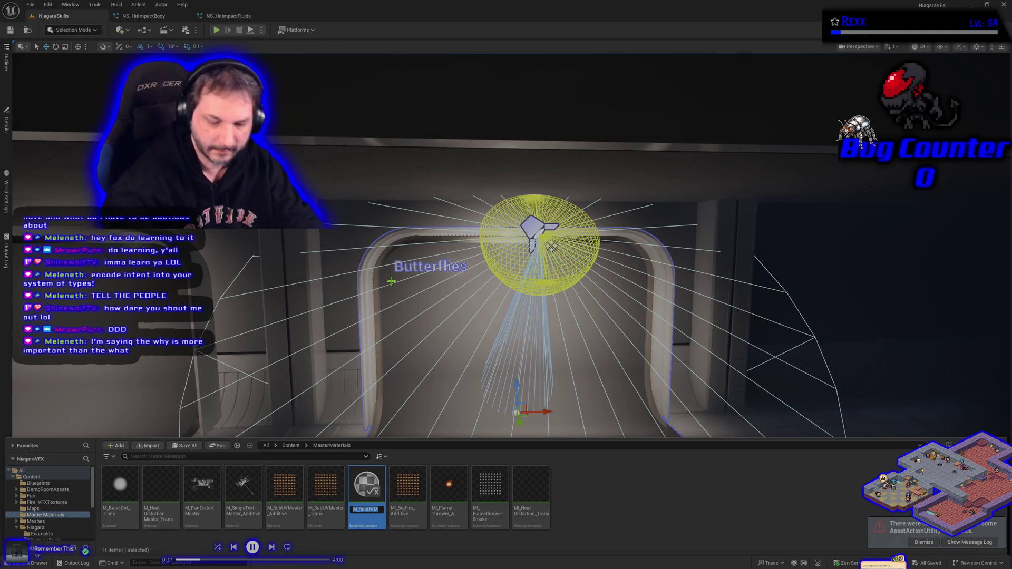
{"action": "type", "text": "MI_"}
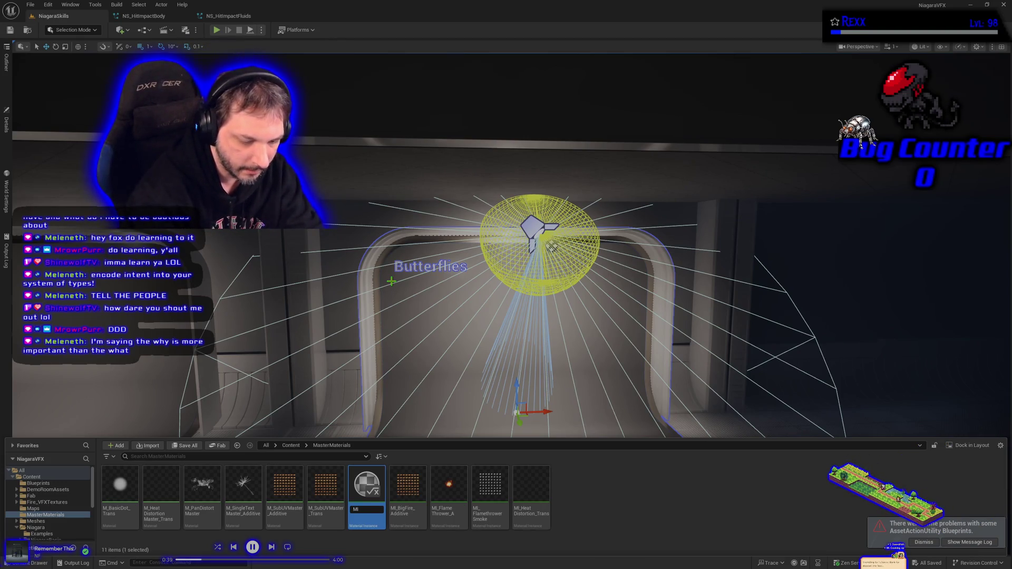
{"action": "type", "text": "Bu"}
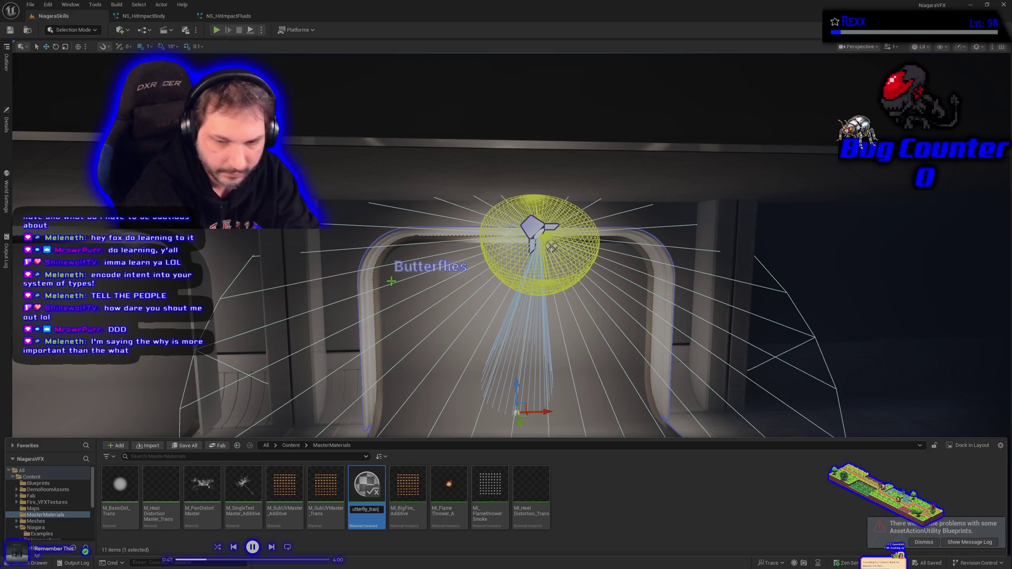
{"action": "type", "text": "s"}
{"action": "key", "text": "Return"}
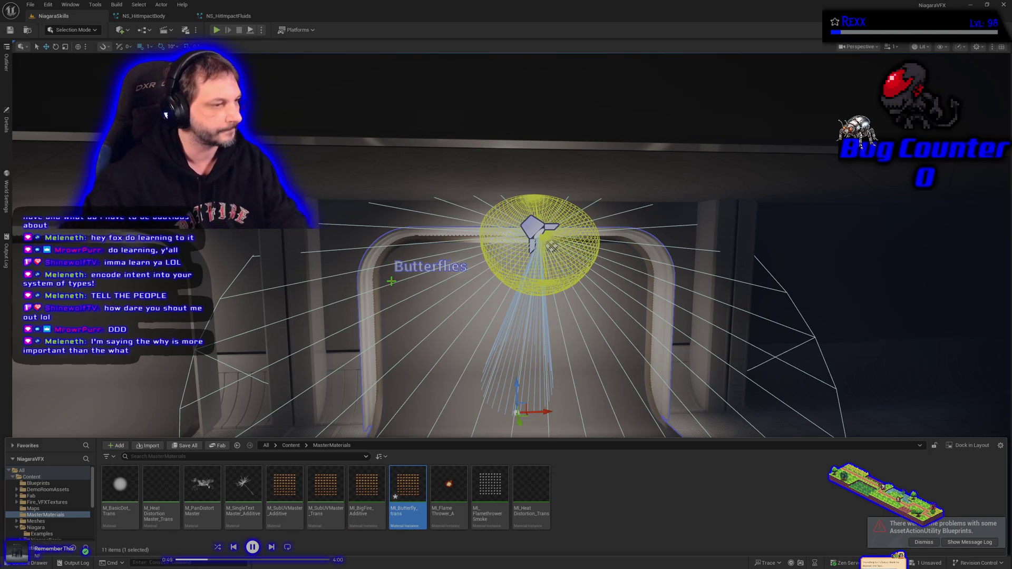
{"action": "key", "text": "ctrl+s"}
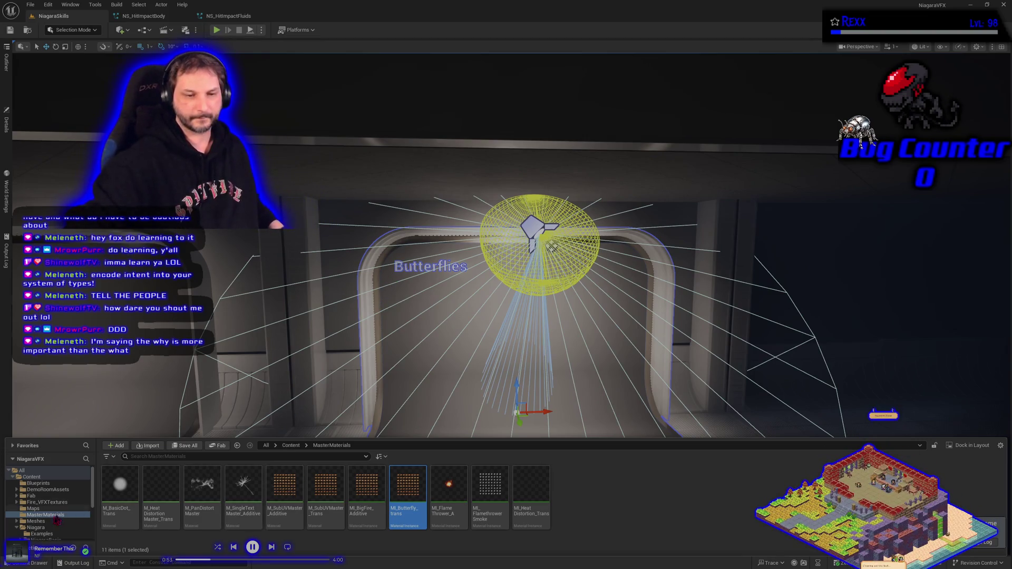
Move MI_Butterfly_trans into the Butterflies folder.
{"action": "scroll", "coordinate": [59, 520], "scroll_direction": "down", "scroll_amount": 4}
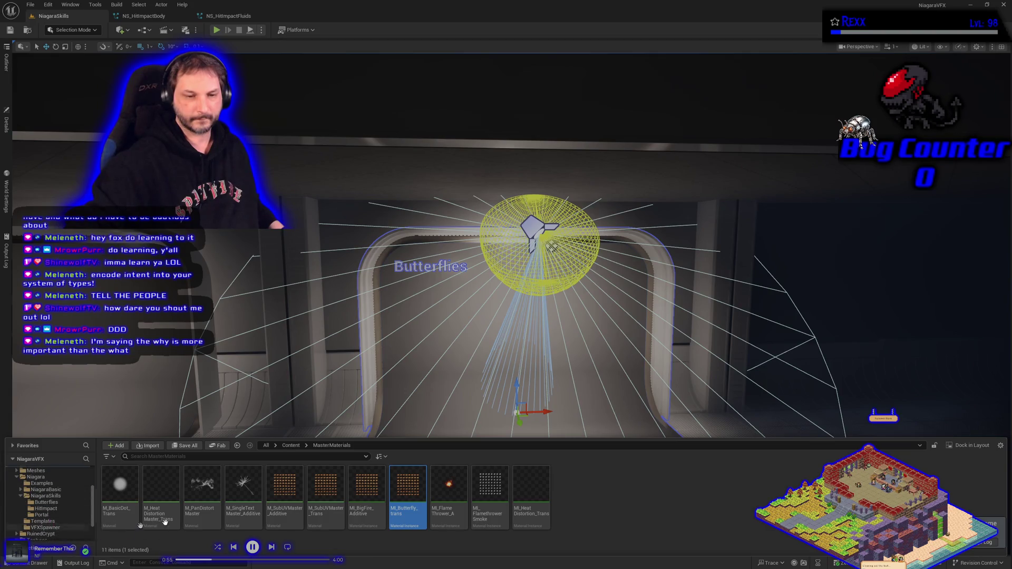
{"action": "left_click_drag", "start_coordinate": [407, 493], "coordinate": [65, 500]}
{"action": "left_click", "coordinate": [88, 520]}
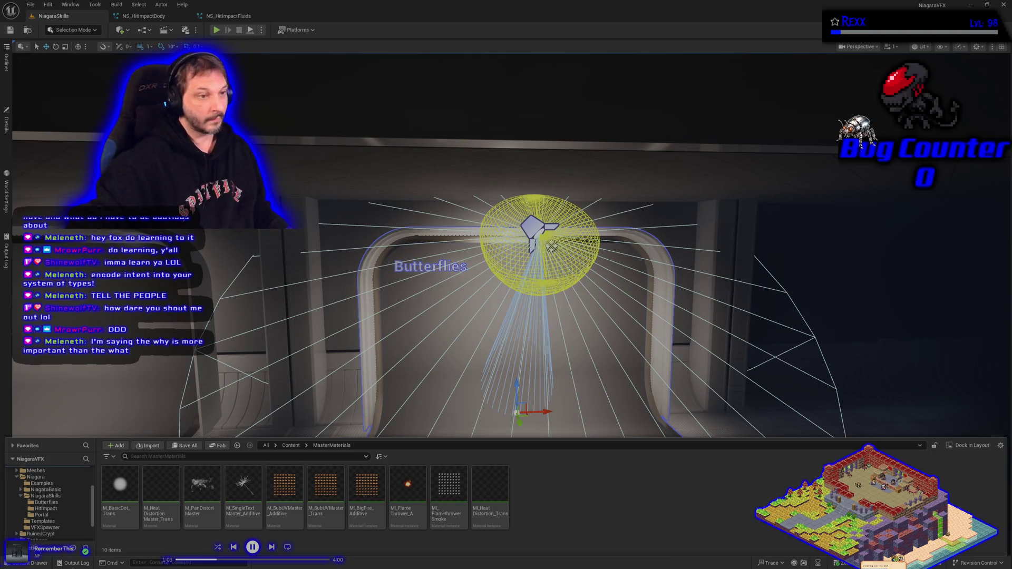
{"action": "left_click", "coordinate": [46, 502]}
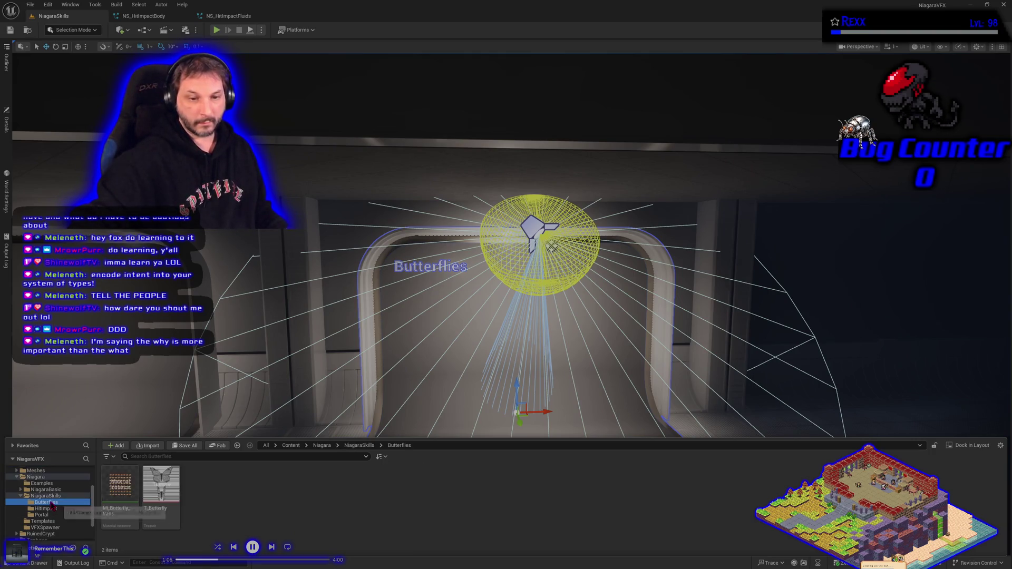
Override MI_Butterfly_trans's MainTexture with T_Butterfly and save the instance.
{"action": "left_click", "coordinate": [133, 507]}
{"action": "double_click", "coordinate": [133, 508]}
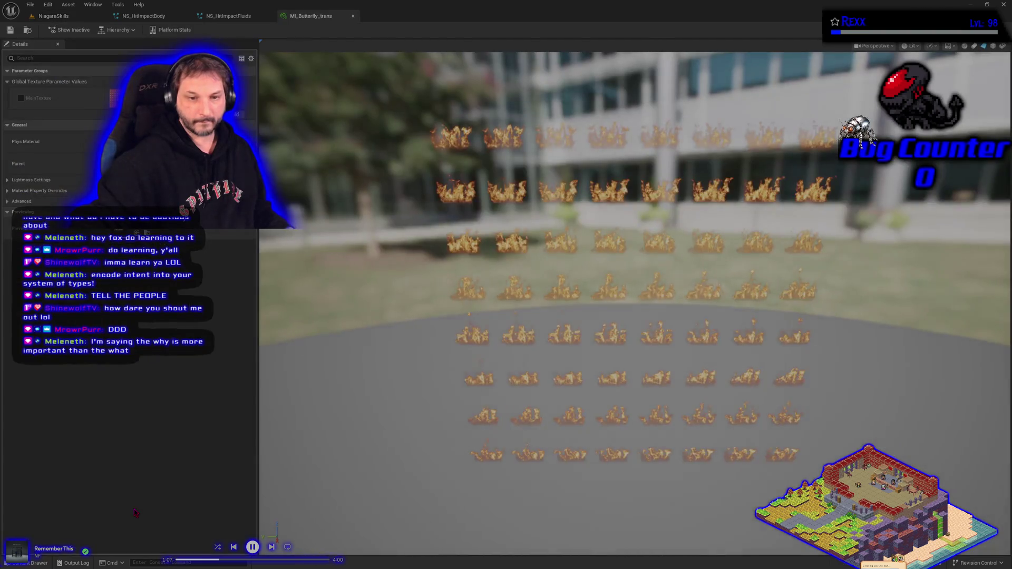
{"action": "left_click", "coordinate": [33, 562]}
{"action": "left_click", "coordinate": [161, 426]}
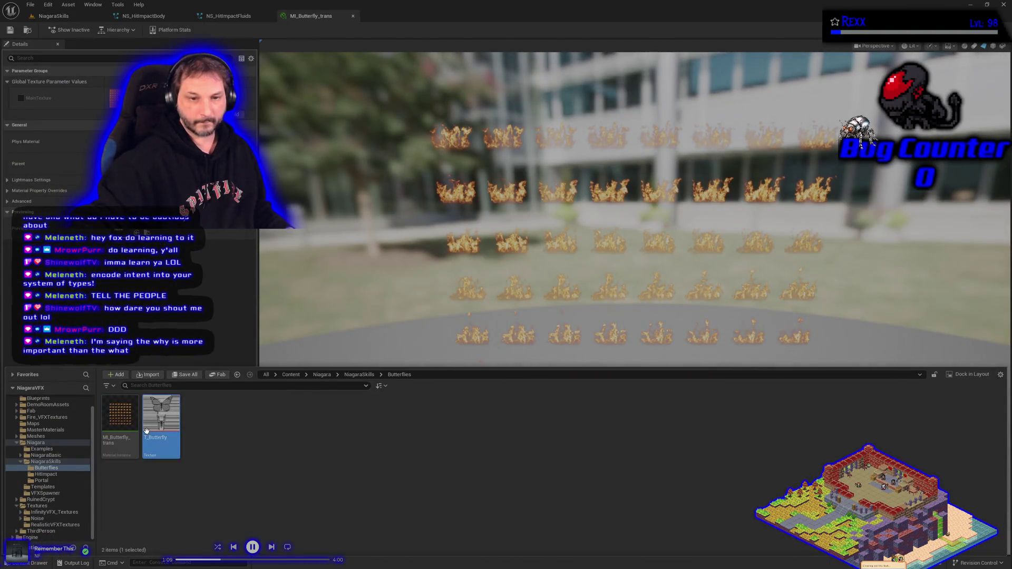
{"action": "left_click", "coordinate": [21, 98]}
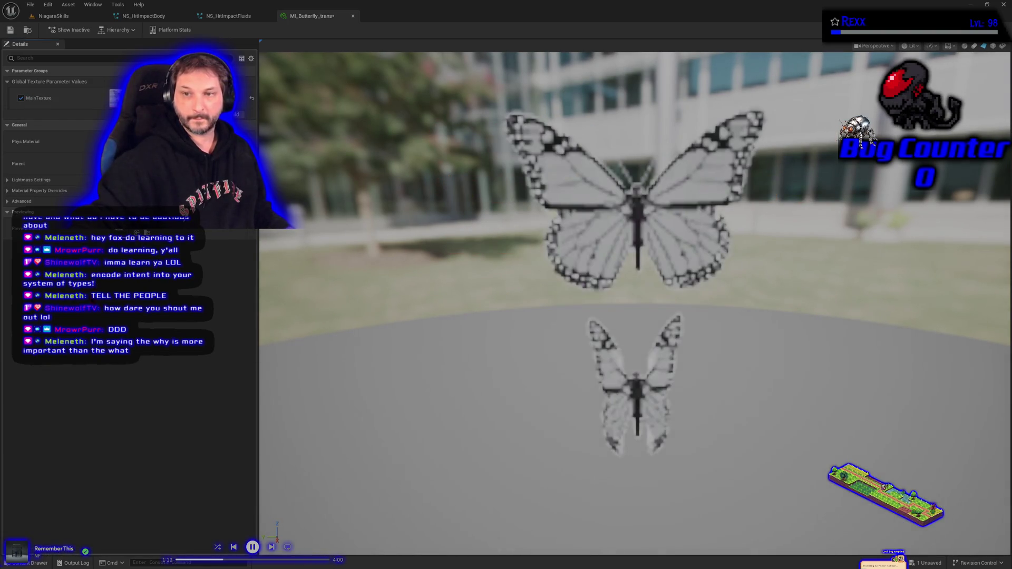
{"action": "left_click", "coordinate": [10, 30]}
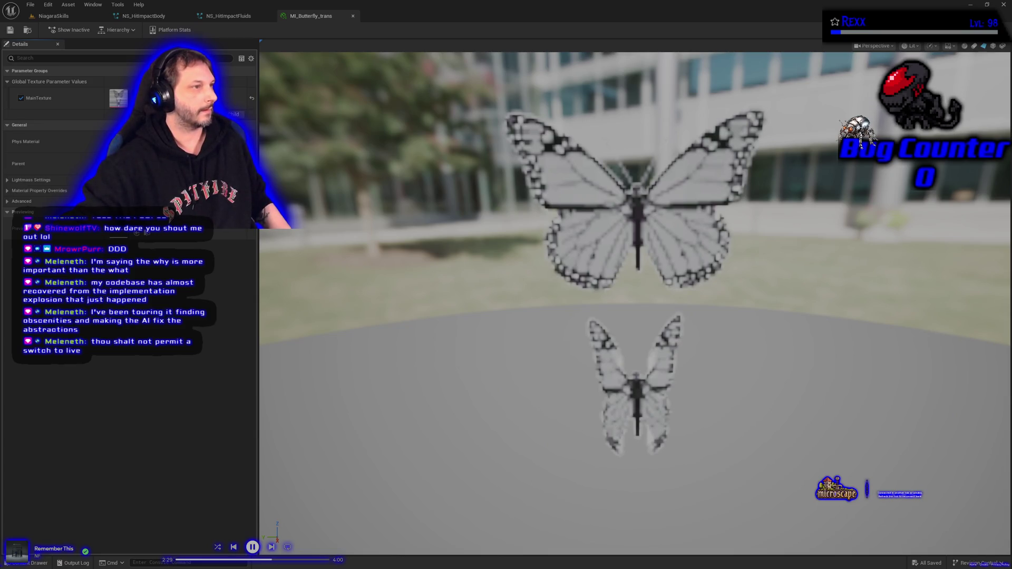
{"action": "key", "text": "alt+Tab"}
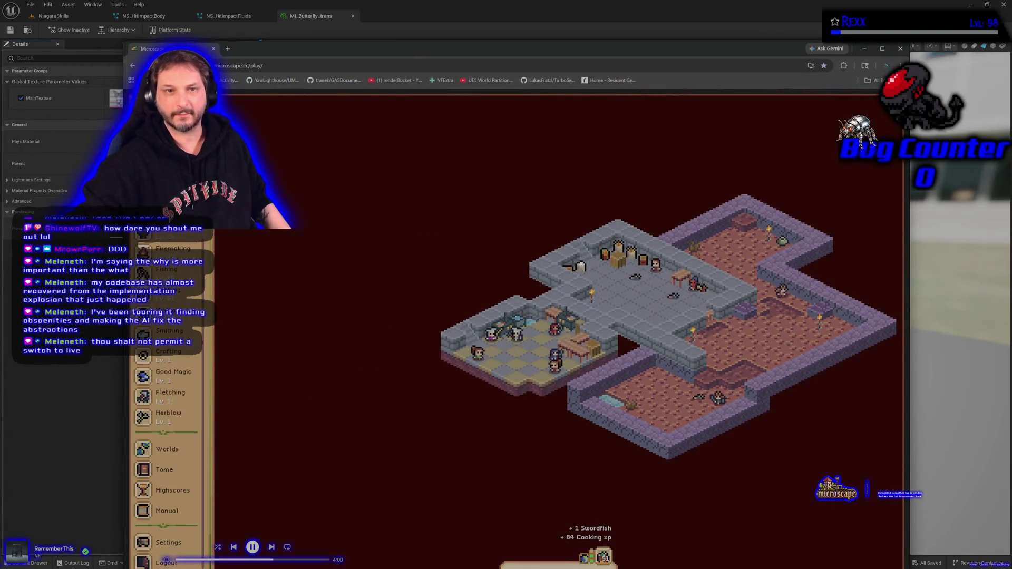
Review the Swordfish cooking activity, then show the Guidebook's fishing activity list.
{"action": "left_click", "coordinate": [168, 451]}
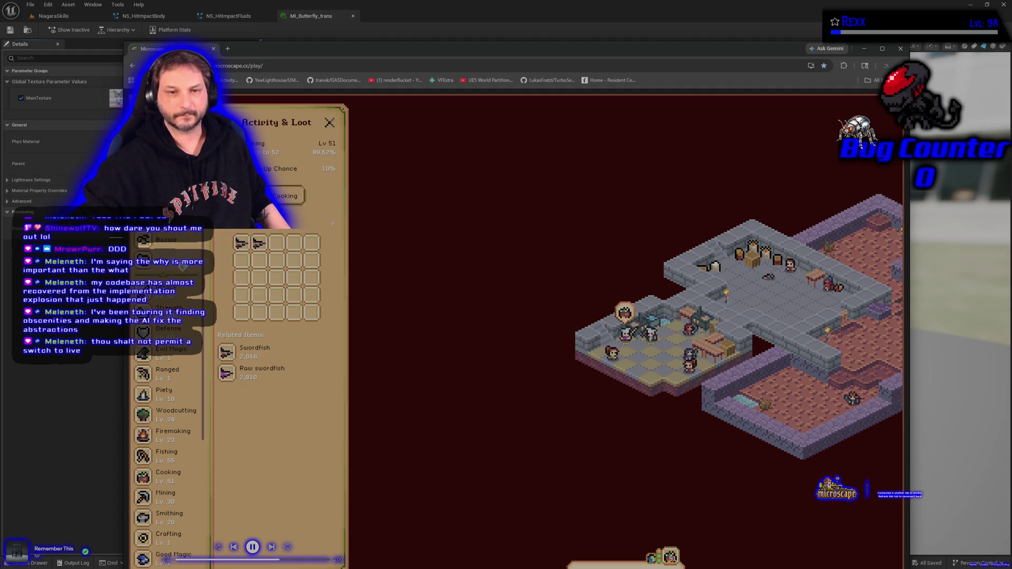
{"action": "left_click", "coordinate": [264, 353]}
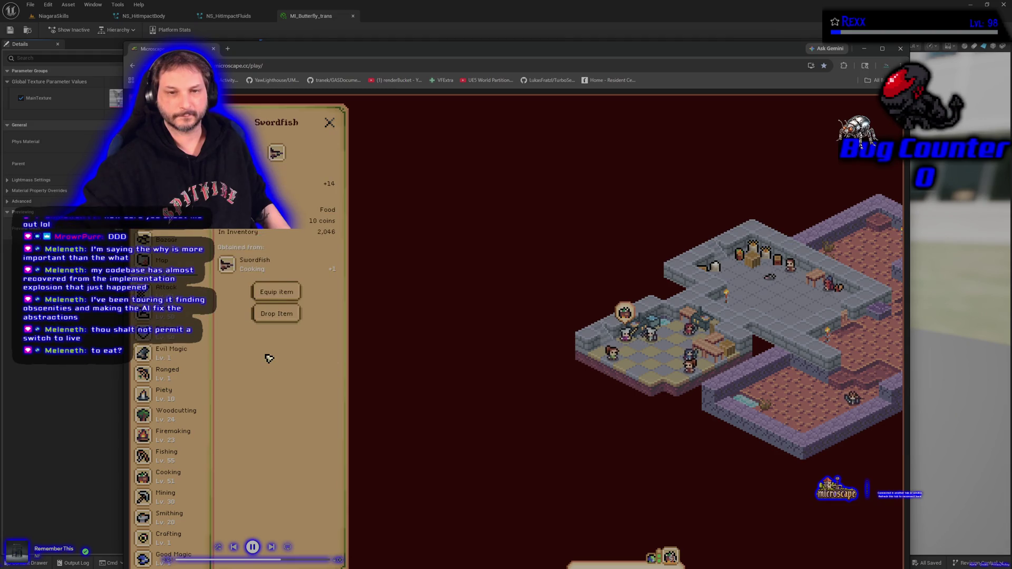
{"action": "left_click", "coordinate": [265, 264]}
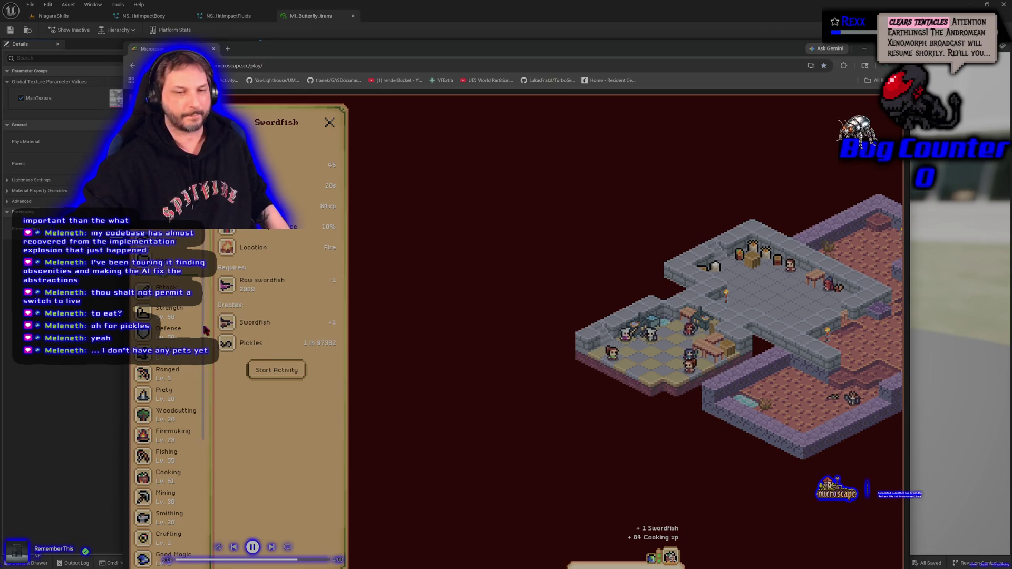
{"action": "scroll", "coordinate": [180, 334], "scroll_direction": "down", "scroll_amount": 3}
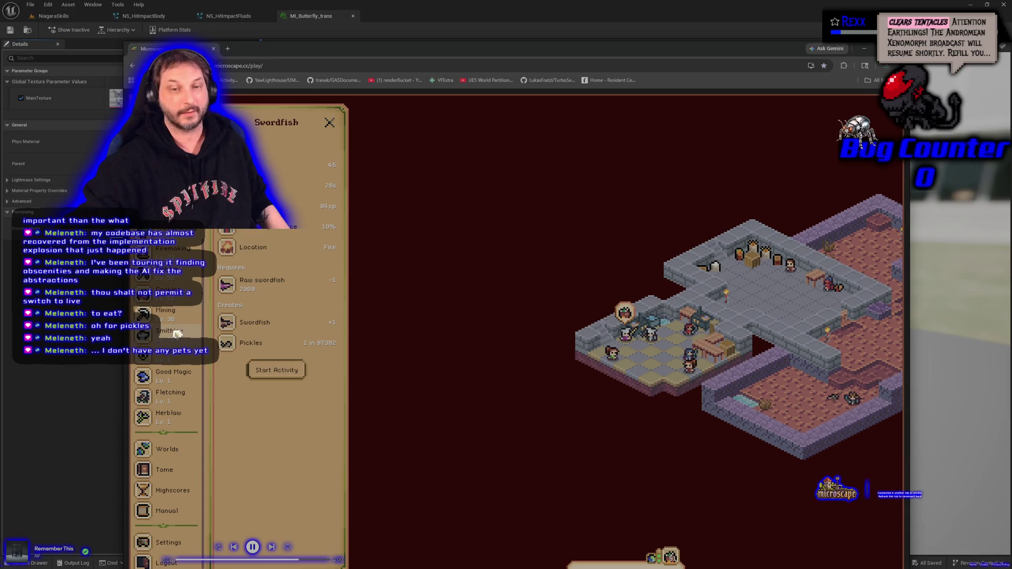
{"action": "left_click", "coordinate": [173, 277]}
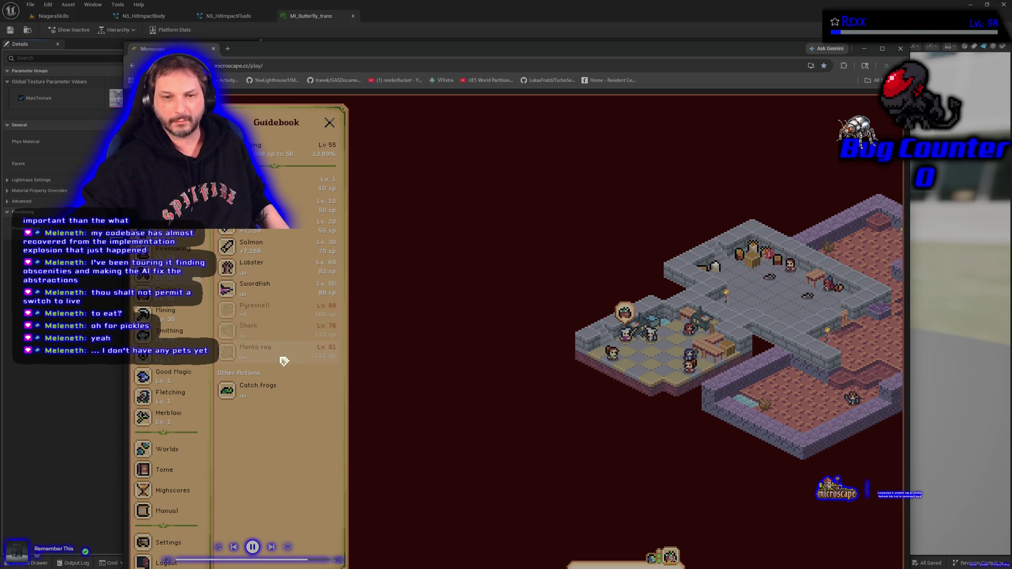
{"action": "left_click", "coordinate": [283, 360]}
{"action": "key", "text": "Escape"}
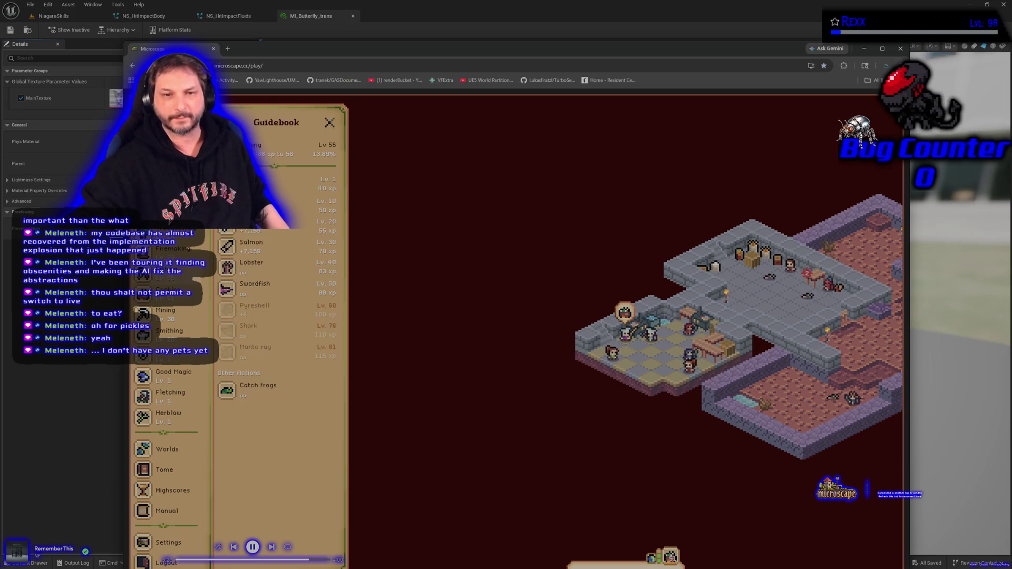
{"action": "left_click", "coordinate": [283, 296]}
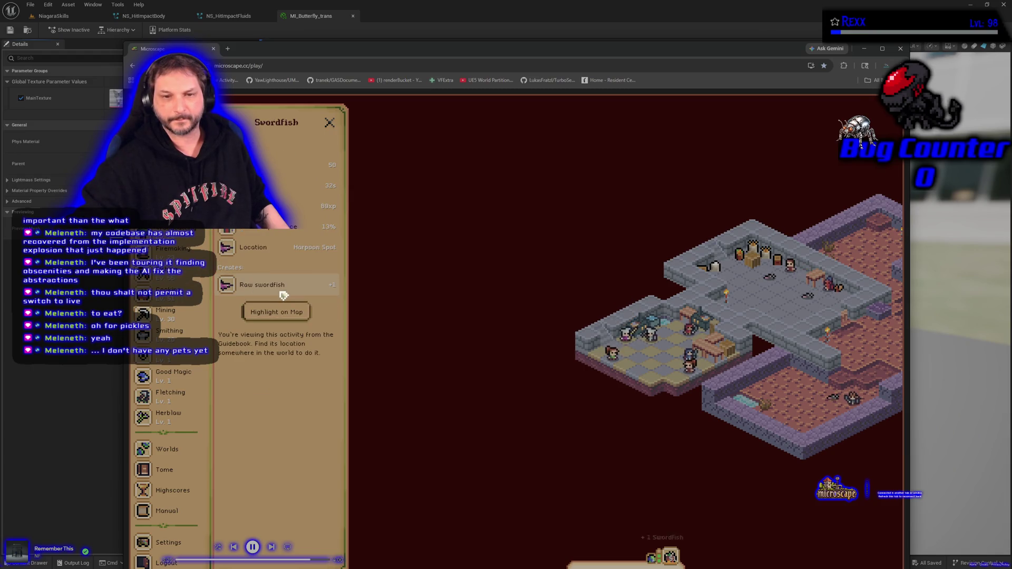
{"action": "key", "text": "Escape"}
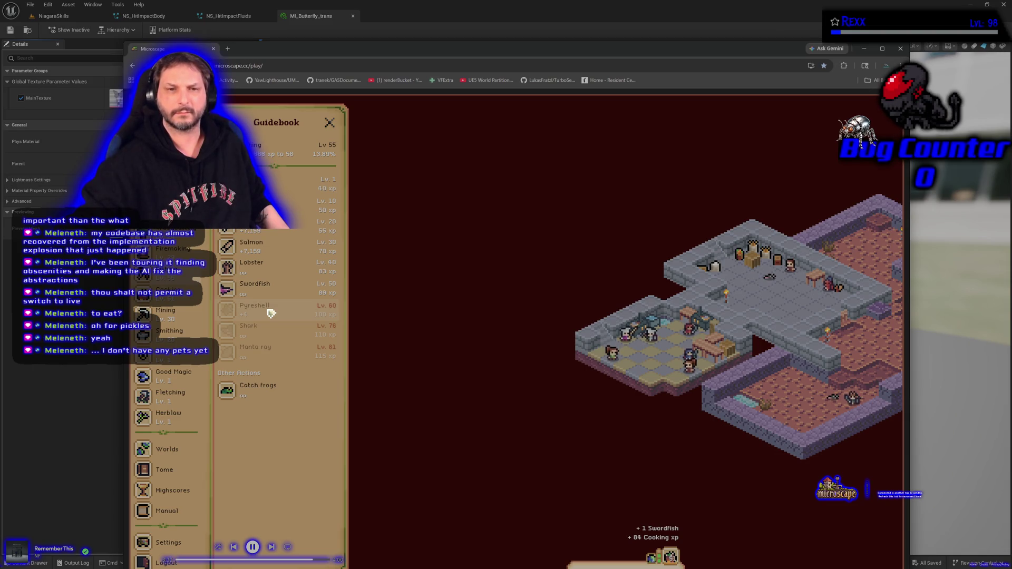
{"action": "left_click", "coordinate": [166, 297]}
{"action": "scroll", "coordinate": [247, 355], "scroll_direction": "down", "scroll_amount": 3}
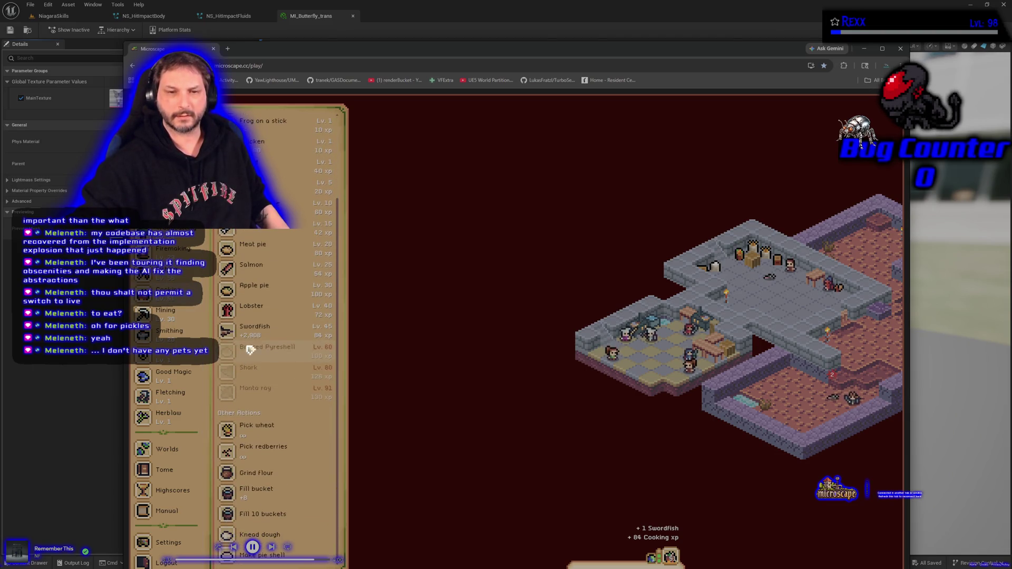
{"action": "left_click", "coordinate": [266, 334]}
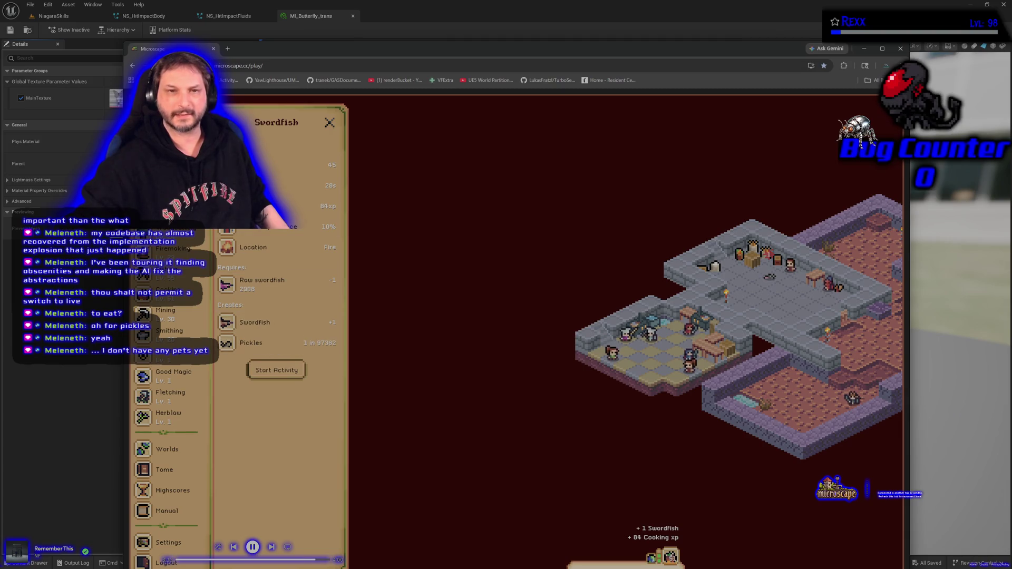
{"action": "key", "text": "Escape"}
{"action": "left_click", "coordinate": [277, 496]}
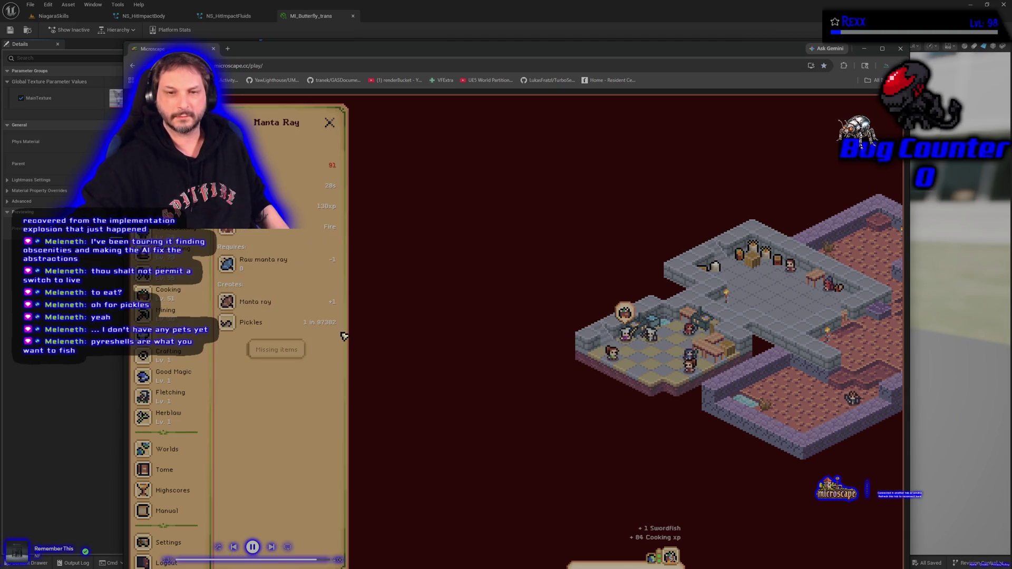
{"action": "key", "text": "Escape"}
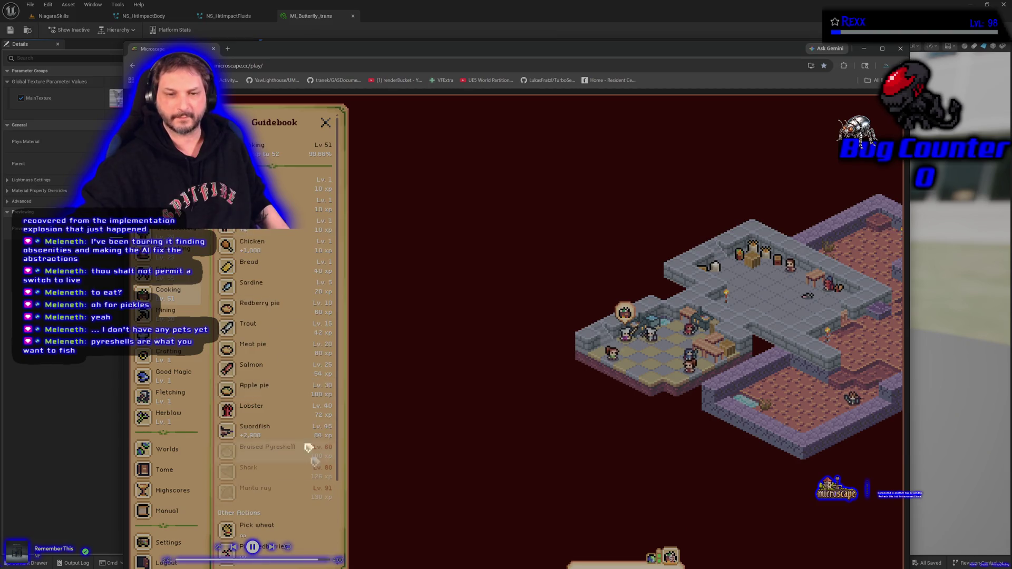
{"action": "scroll", "coordinate": [288, 470], "scroll_direction": "down", "scroll_amount": 2}
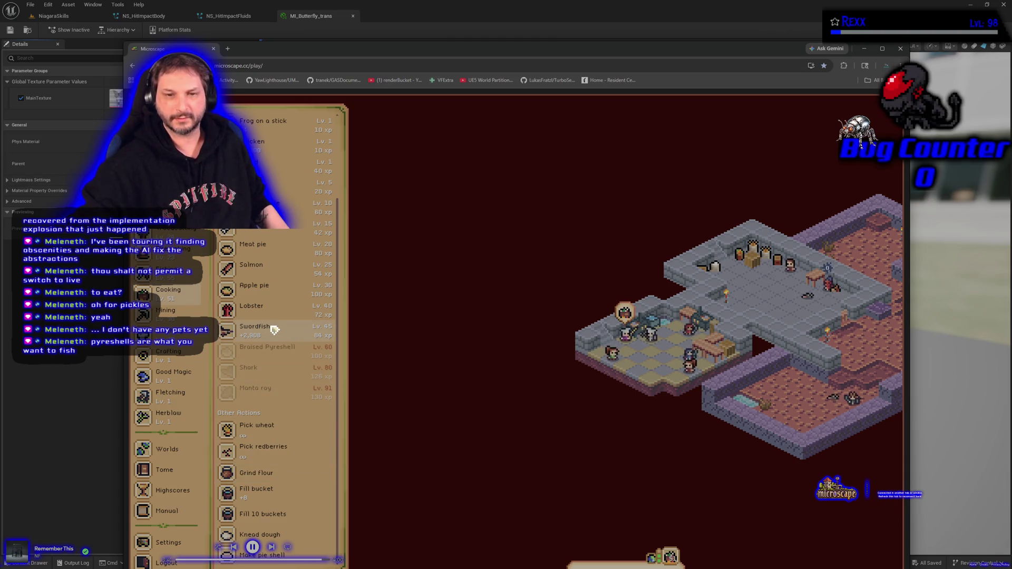
{"action": "left_click", "coordinate": [270, 291]}
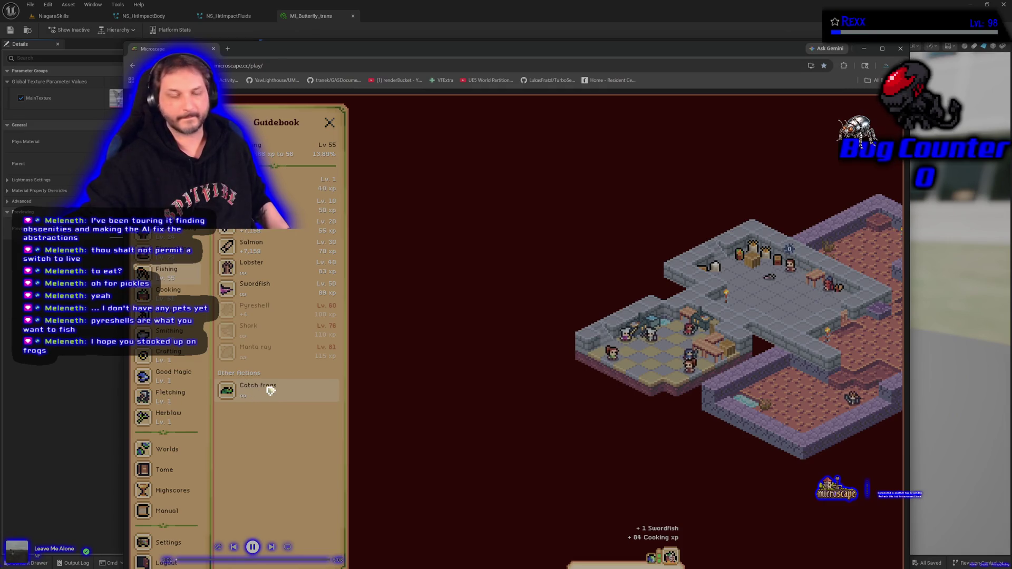
{"action": "left_click", "coordinate": [255, 310]}
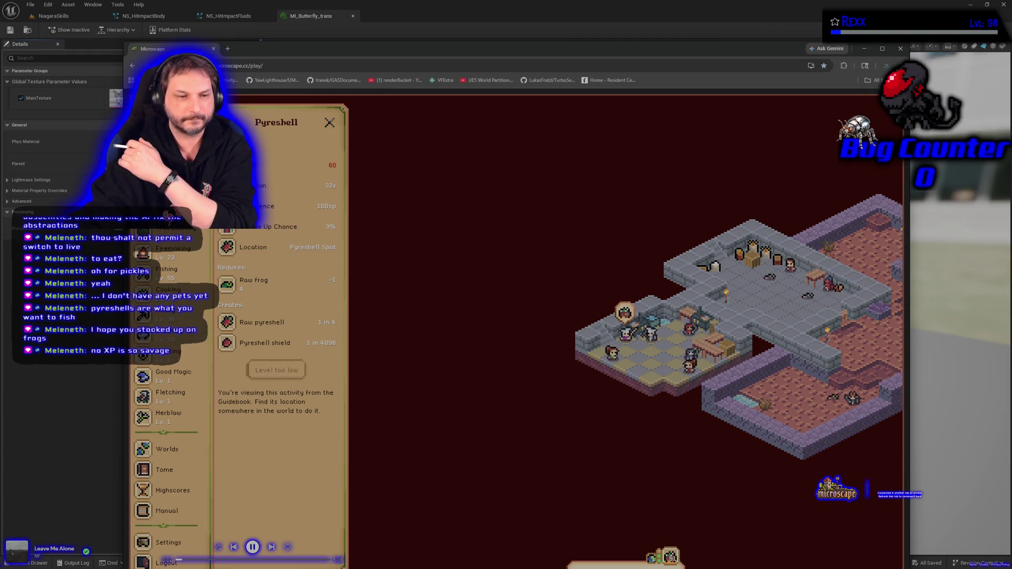
{"action": "left_click", "coordinate": [168, 272]}
{"action": "scroll", "coordinate": [166, 422], "scroll_direction": "up", "scroll_amount": 5}
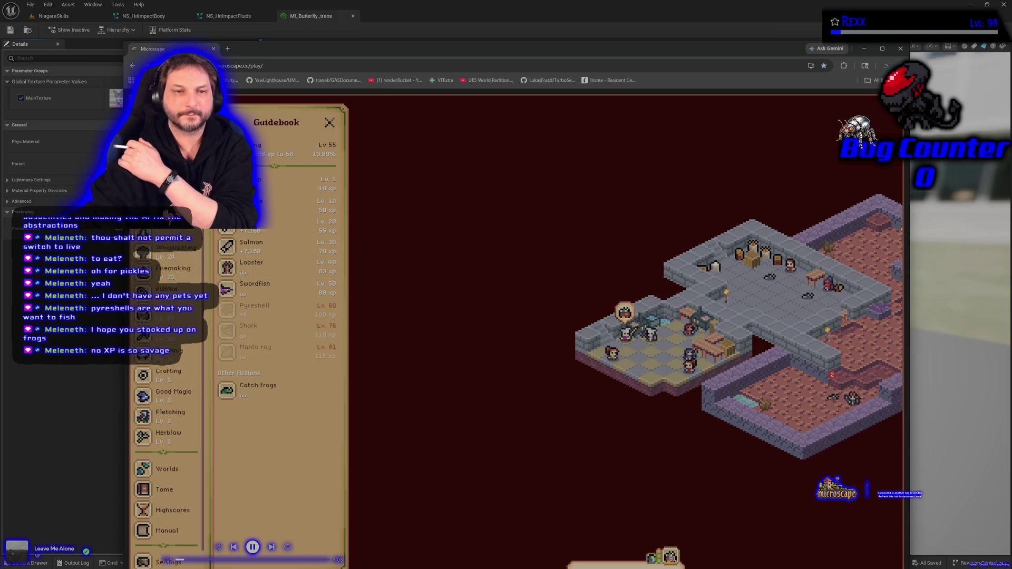
{"action": "left_click", "coordinate": [207, 235]}
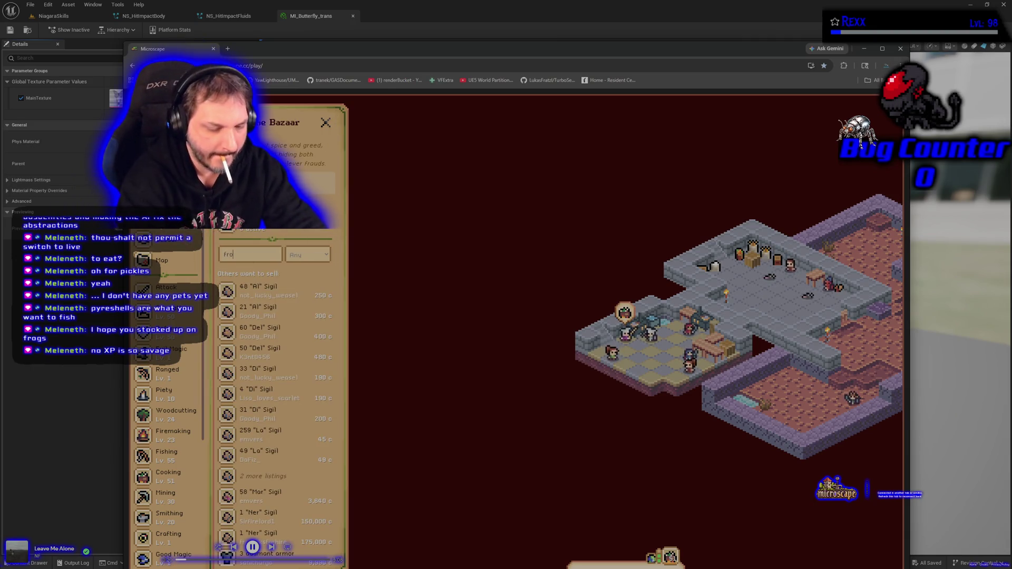
Search the Bazaar for 'frog' listings, then close the Bazaar.
{"action": "type", "text": "frog"}
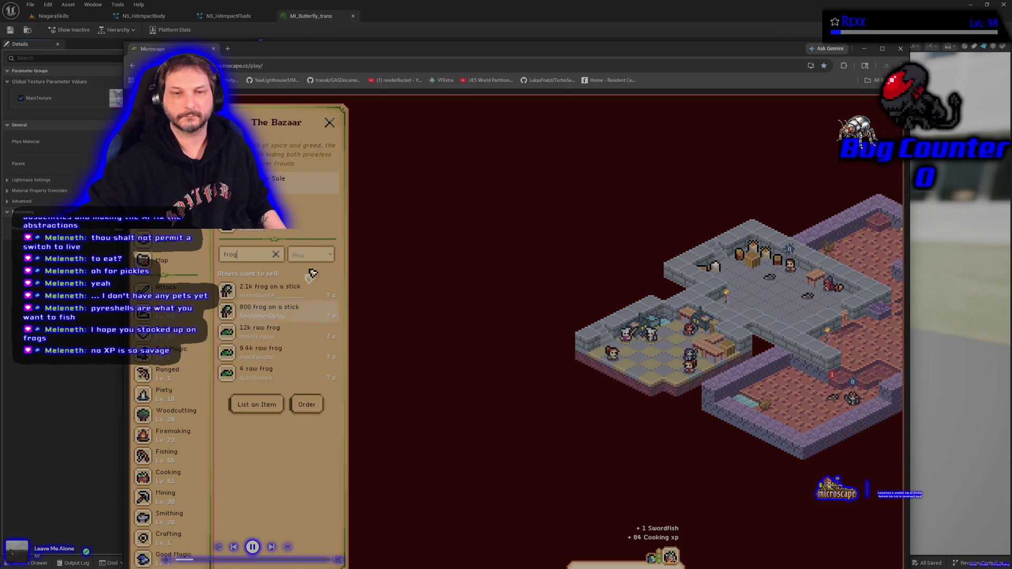
{"action": "left_click", "coordinate": [333, 123]}
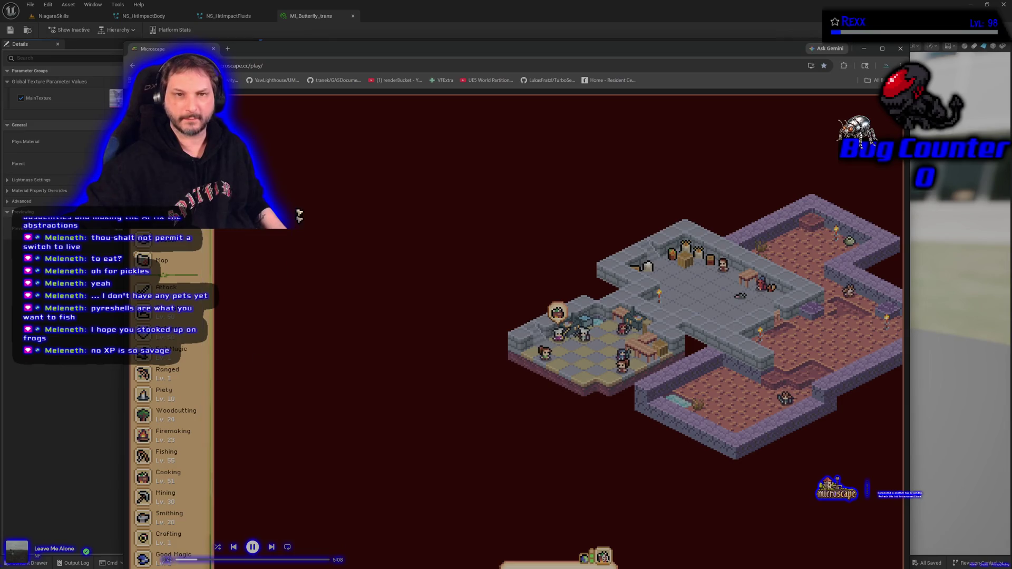
{"action": "scroll", "coordinate": [174, 464], "scroll_direction": "down", "scroll_amount": 3}
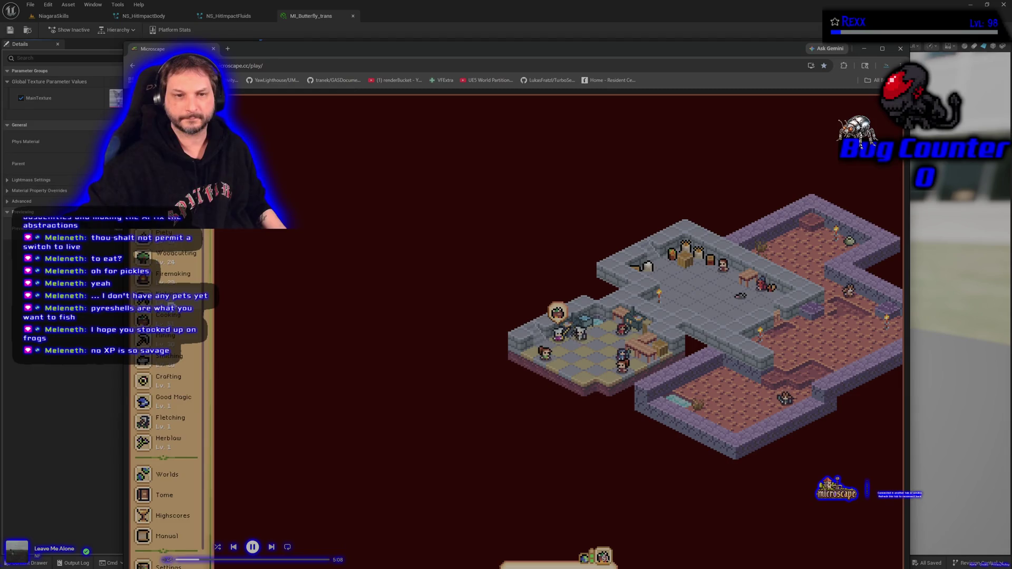
{"action": "scroll", "coordinate": [198, 393], "scroll_direction": "up", "scroll_amount": 3}
Show the character's equipment and stats, then the Guidebook's fishing page.
{"action": "key", "text": "e"}
{"action": "scroll", "coordinate": [198, 393], "scroll_direction": "down", "scroll_amount": 3}
{"action": "left_click", "coordinate": [183, 301]}
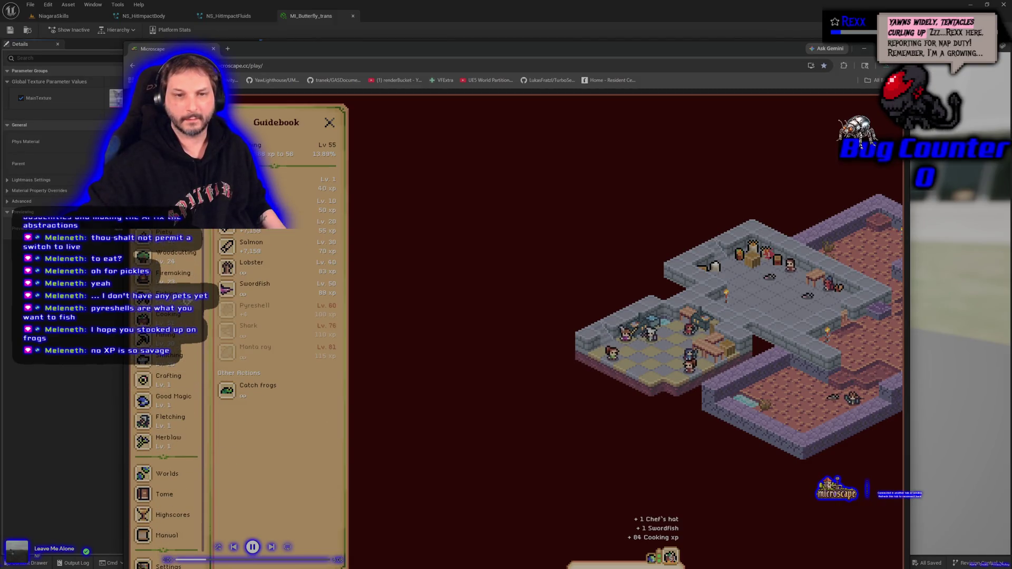
Start harpoon fishing for Swordfish at Solace Shoals, then minimize the game window.
{"action": "left_click", "coordinate": [260, 287]}
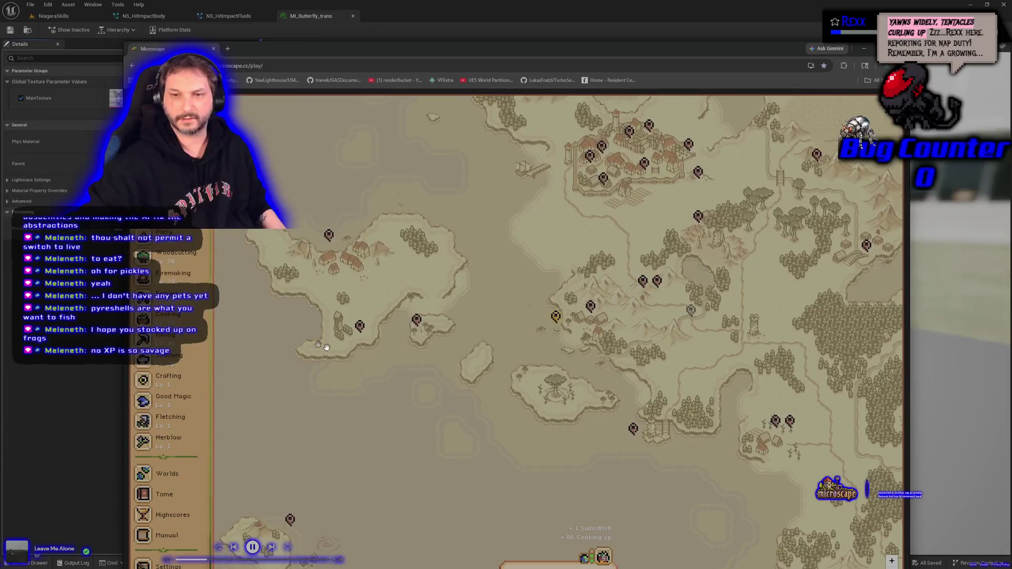
{"action": "left_click", "coordinate": [557, 322]}
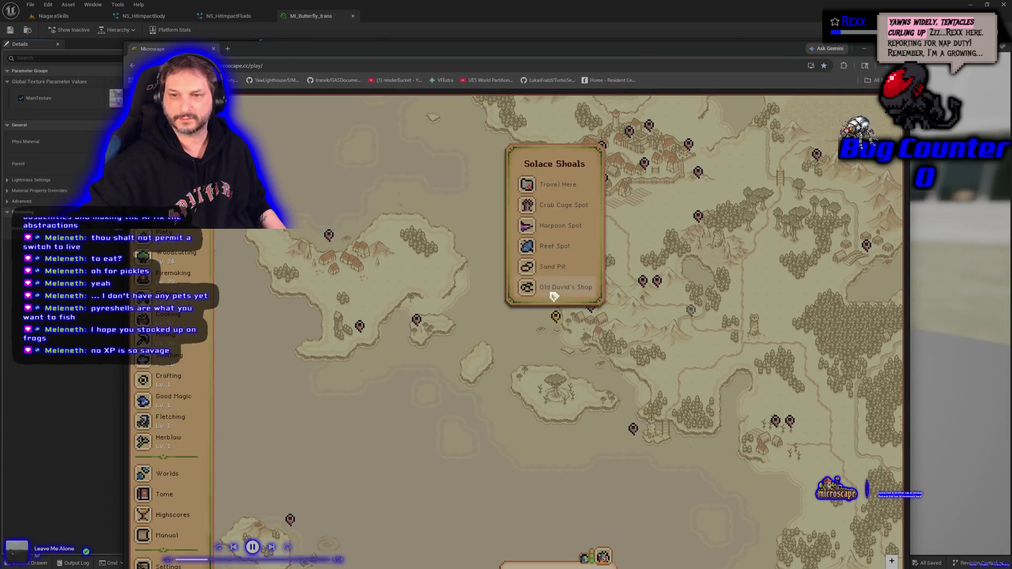
{"action": "left_click", "coordinate": [560, 226]}
{"action": "left_click", "coordinate": [296, 178]}
{"action": "left_click", "coordinate": [279, 313]}
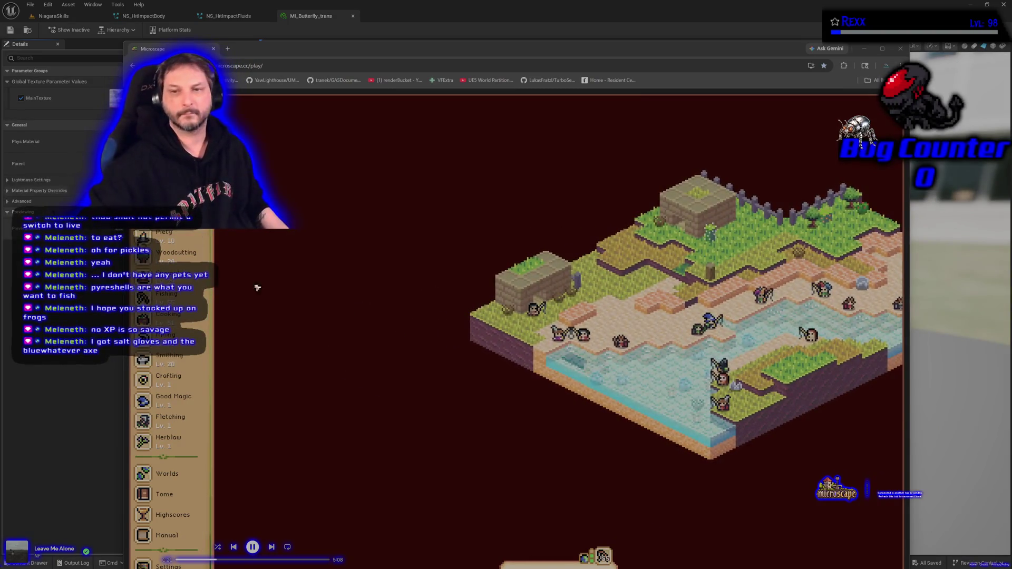
{"action": "key", "text": "super+Down"}
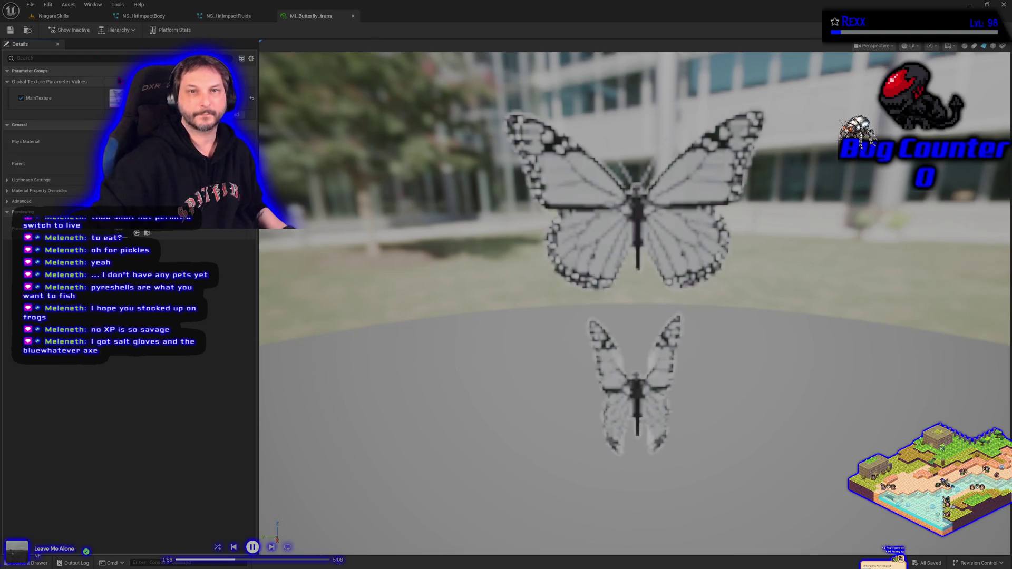
In the NiagaraSkills level, create a SimpleSpriteBurst Niagara system named NS_Butterflies and open it.
{"action": "left_click", "coordinate": [62, 16]}
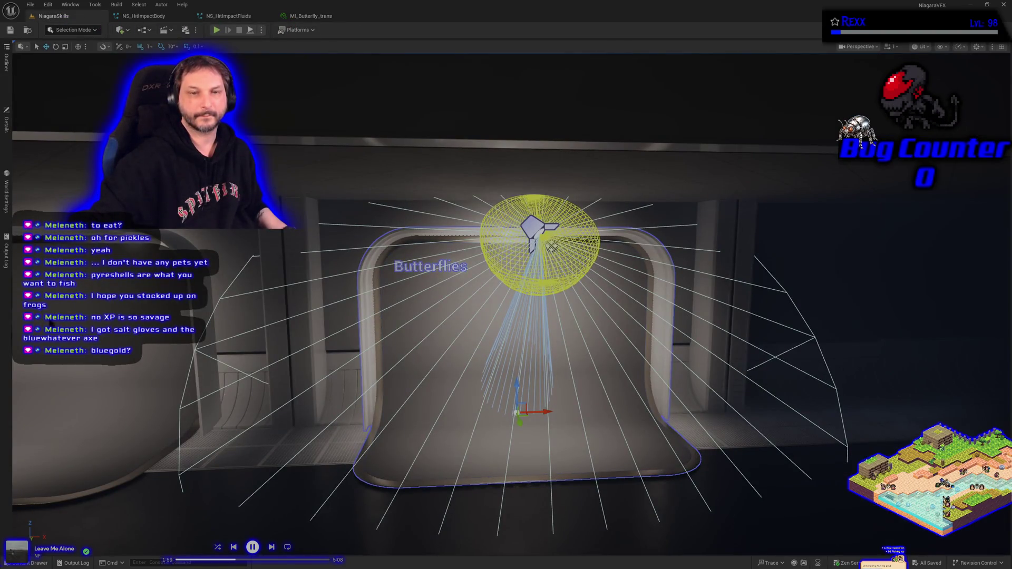
{"action": "left_click", "coordinate": [34, 563]}
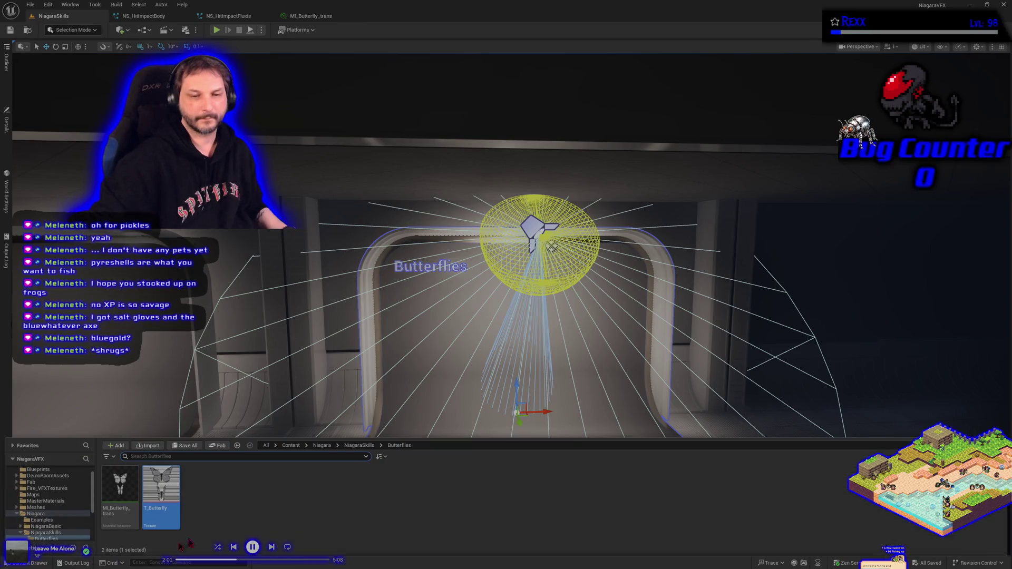
{"action": "right_click", "coordinate": [231, 523]}
{"action": "left_click", "coordinate": [273, 318]}
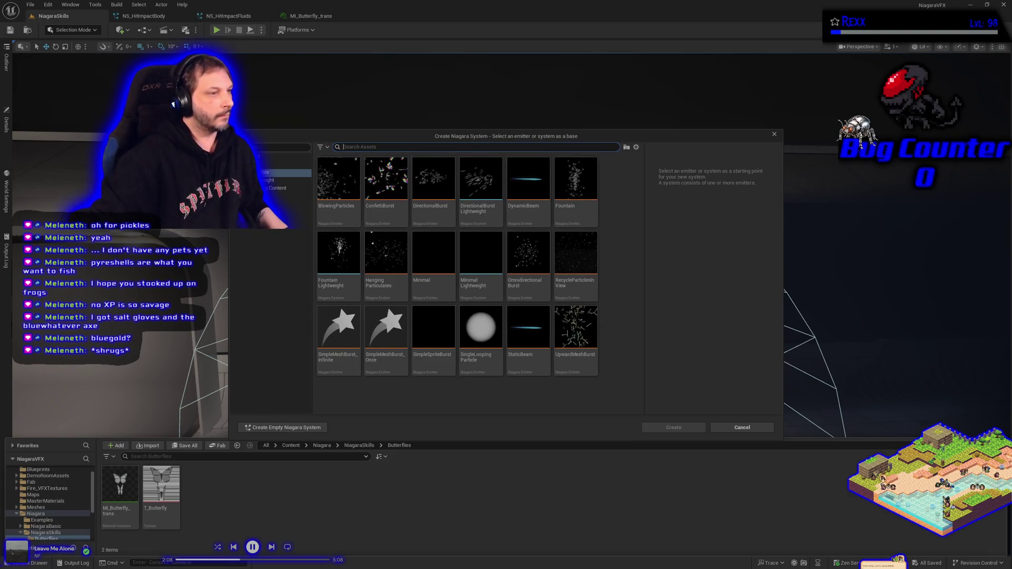
{"action": "left_click", "coordinate": [443, 369]}
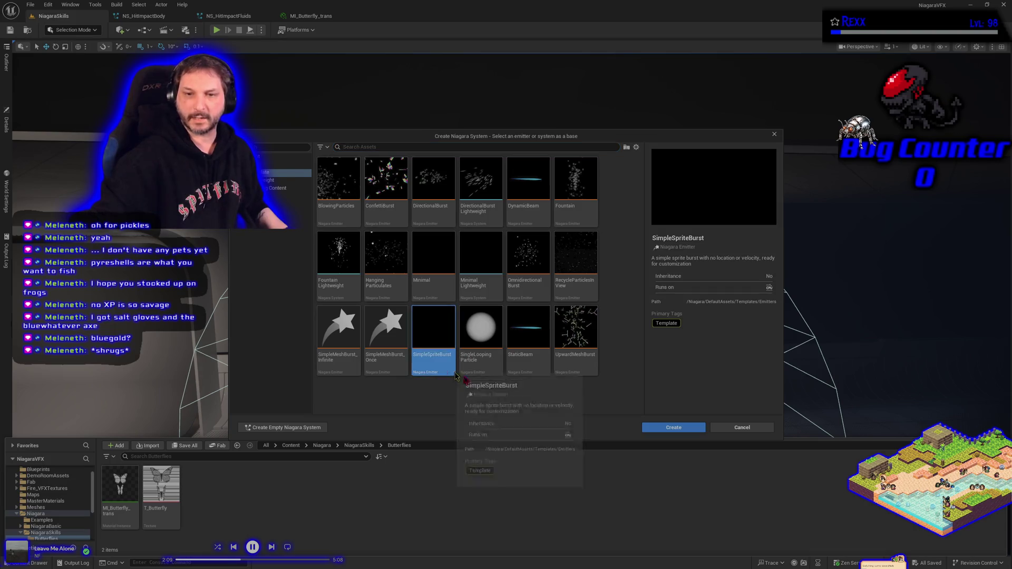
{"action": "left_click", "coordinate": [672, 429]}
{"action": "type", "text": "NS_Butterflie"}
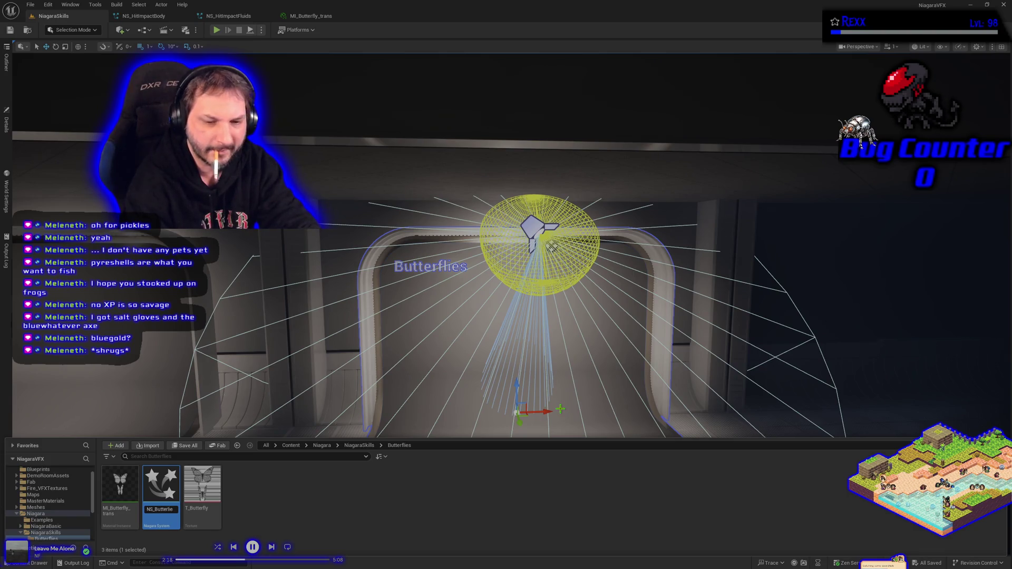
{"action": "type", "text": "s"}
{"action": "key", "text": "Return"}
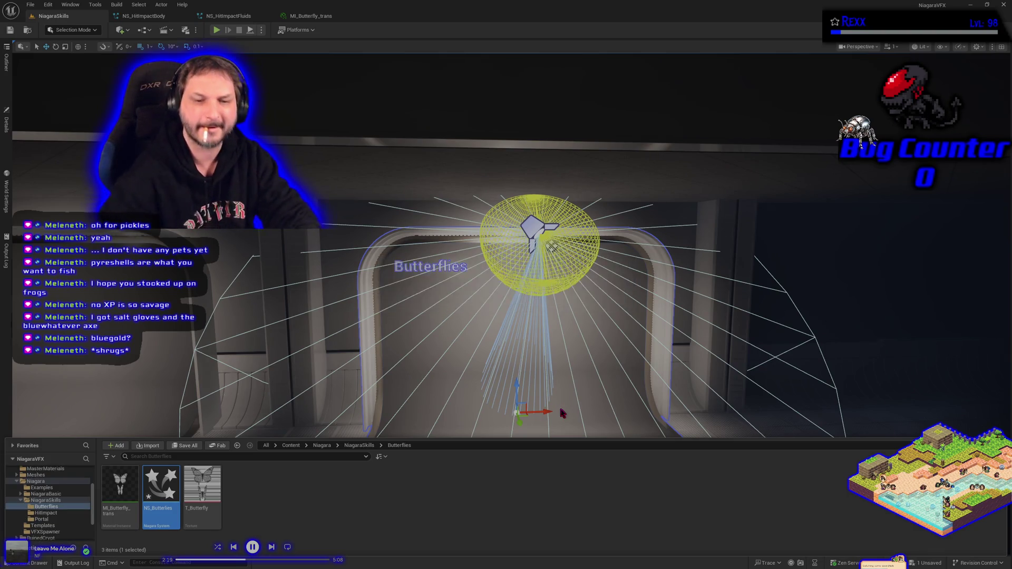
{"action": "key", "text": "ctrl+e"}
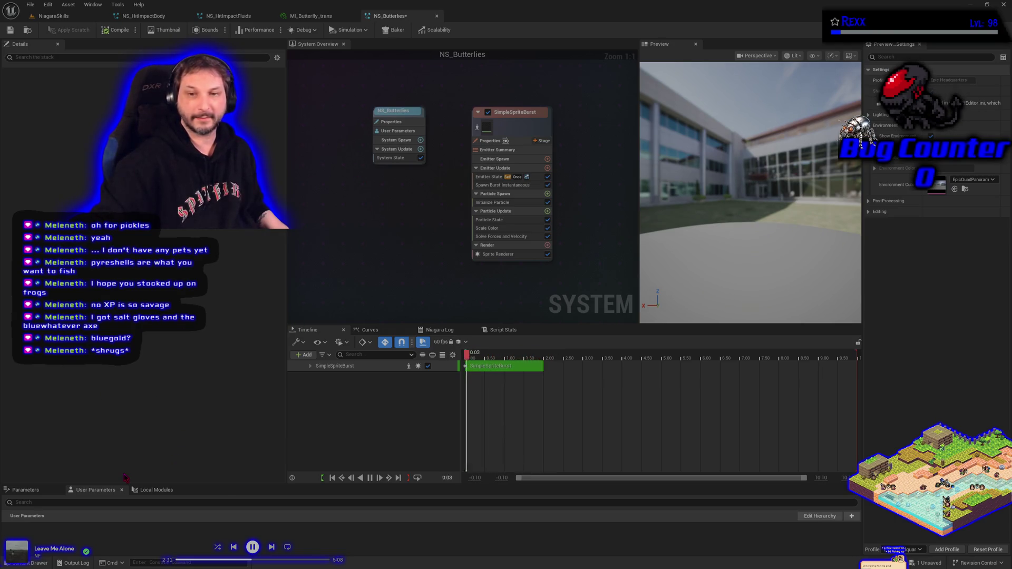
Save NS_Butterflies and change the Emitter State Loop Behavior from Once to Infinite.
{"action": "left_click", "coordinate": [10, 32]}
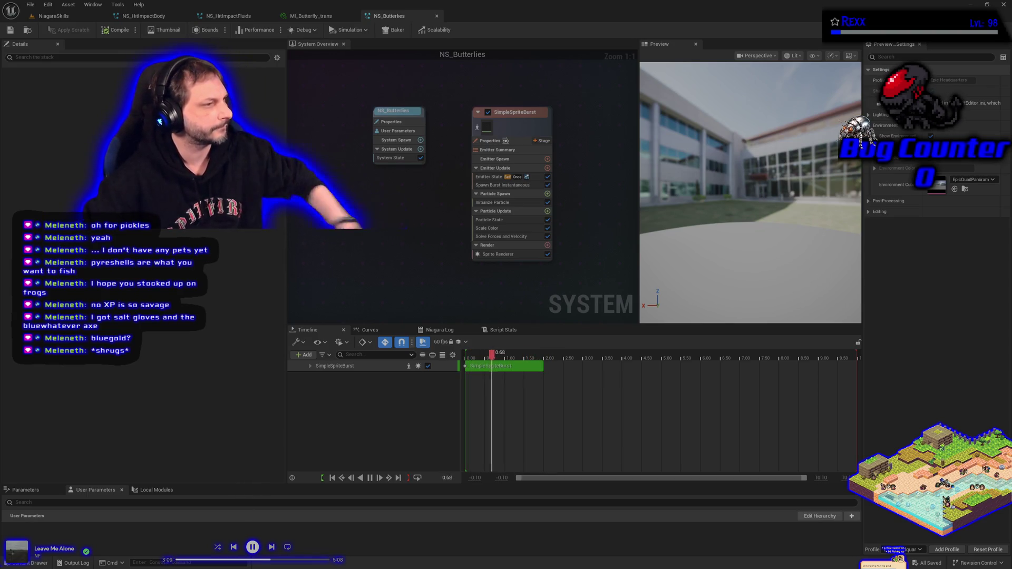
{"action": "left_click", "coordinate": [490, 177]}
{"action": "left_click", "coordinate": [282, 144]}
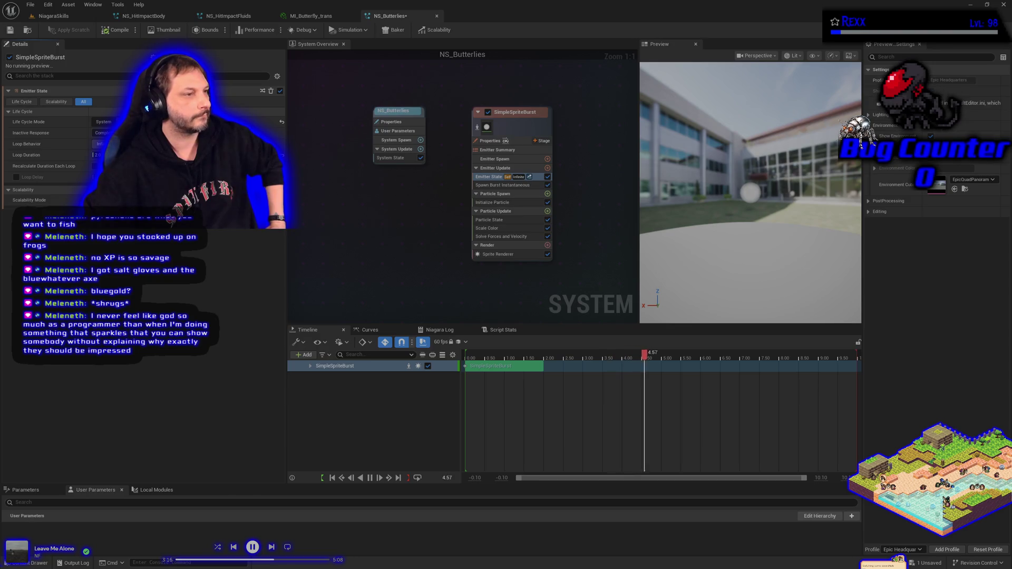
Assign MI_Butterfly_trans as the Sprite Renderer material and Save All.
{"action": "left_click", "coordinate": [498, 254]}
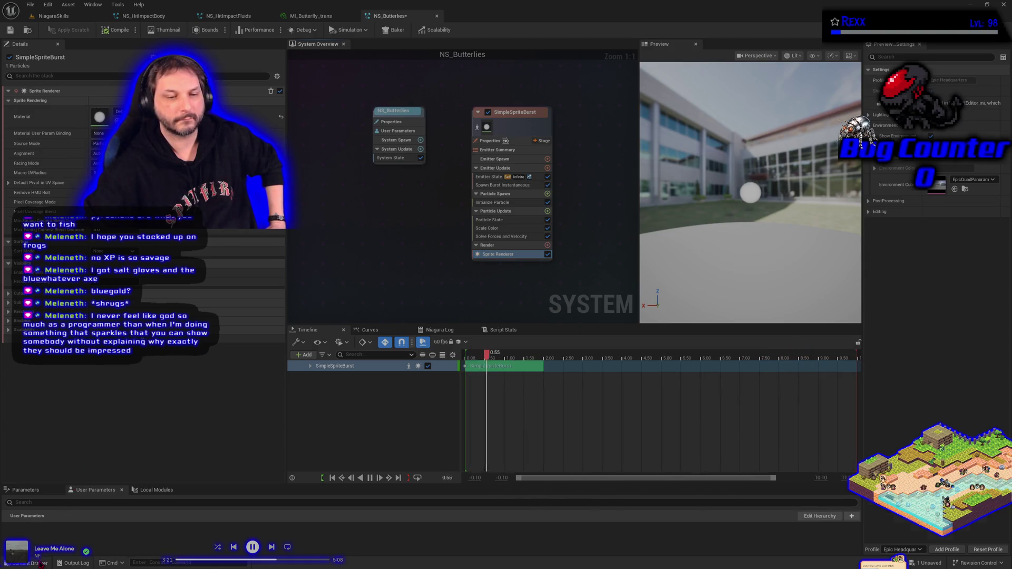
{"action": "key", "text": "ctrl+space"}
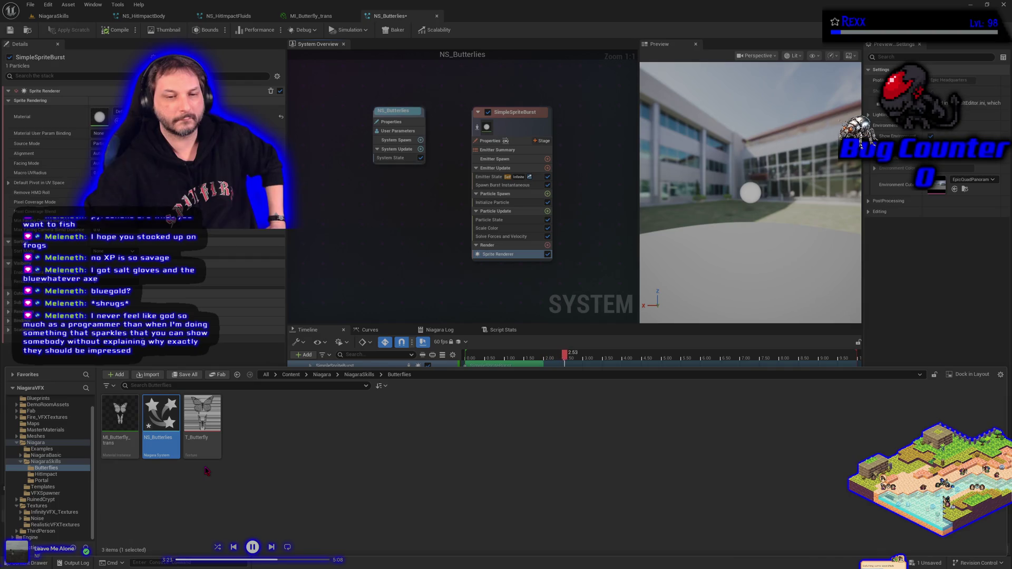
{"action": "mouse_move", "coordinate": [120, 419]}
{"action": "left_mouse_down"}
{"action": "mouse_move", "coordinate": [106, 317]}
{"action": "mouse_move", "coordinate": [58, 193]}
{"action": "mouse_move", "coordinate": [100, 117]}
{"action": "left_mouse_up"}
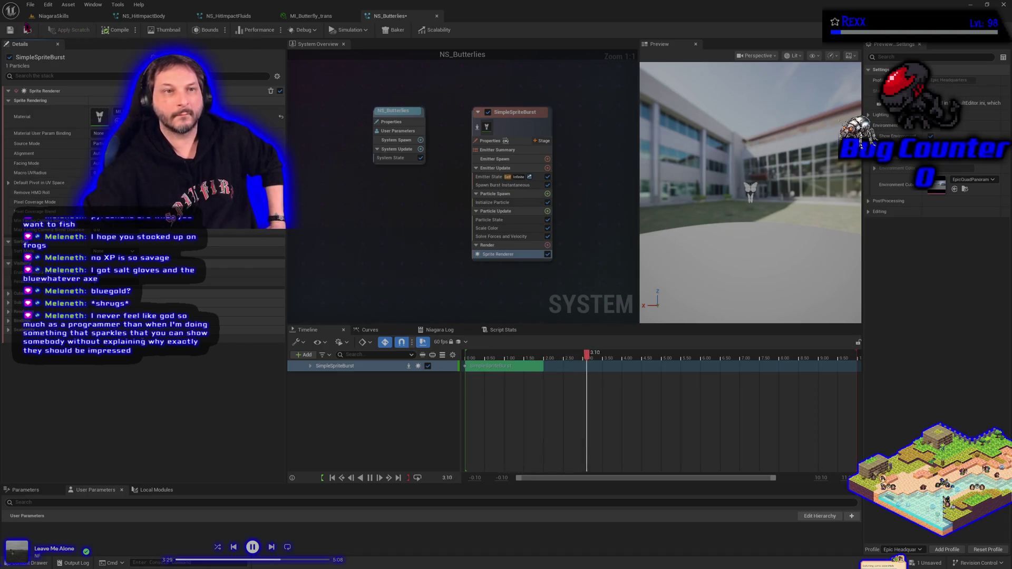
{"action": "left_click", "coordinate": [30, 4]}
{"action": "left_click", "coordinate": [52, 52]}
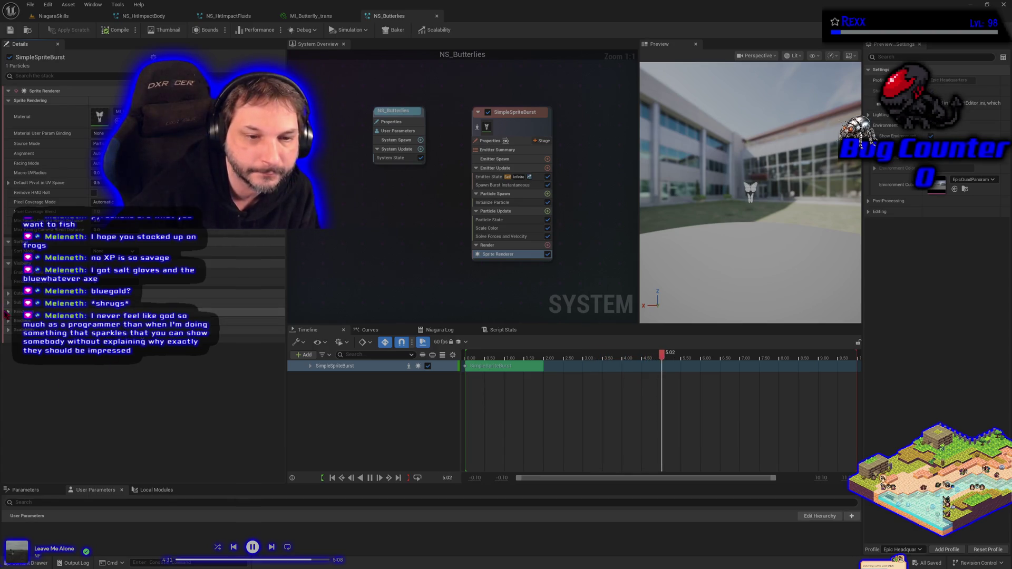
{"action": "left_click", "coordinate": [237, 303]}
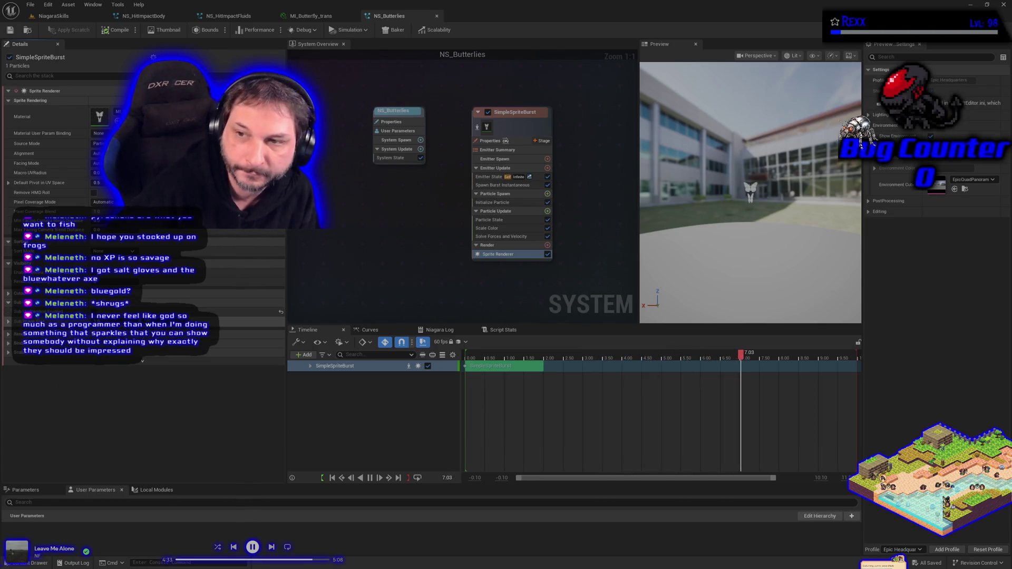
Commit the Sprite Renderer edit, save, and change Initialize Particle's Sprite Size Mode to a different option.
{"action": "key", "text": "Return"}
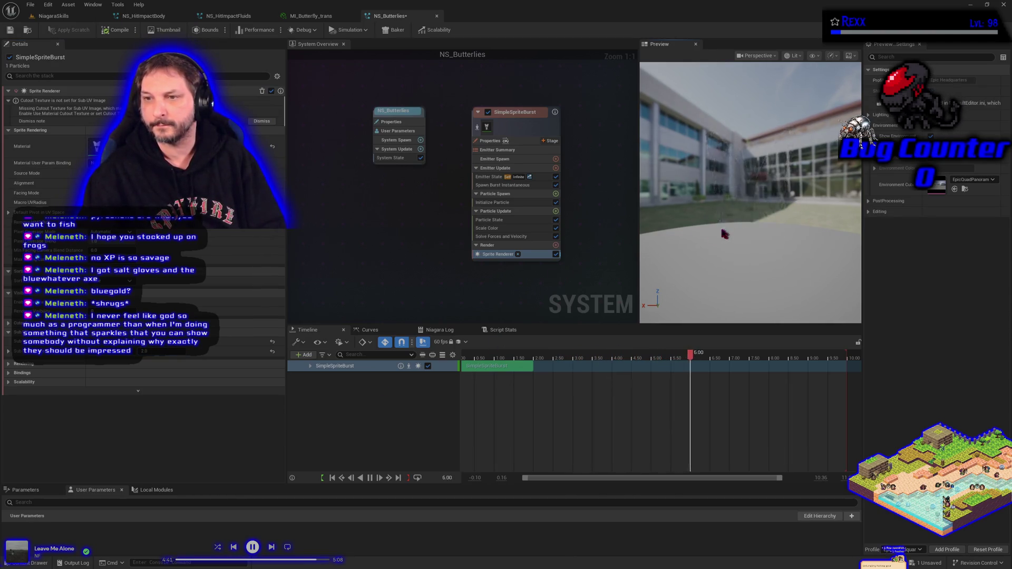
{"action": "key", "text": "ctrl+s"}
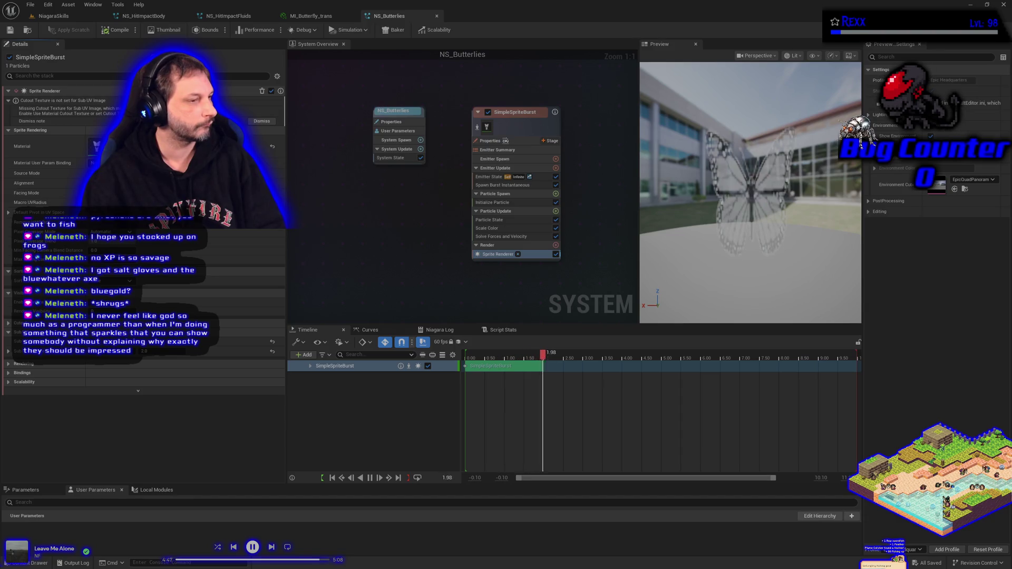
{"action": "left_click", "coordinate": [492, 203]}
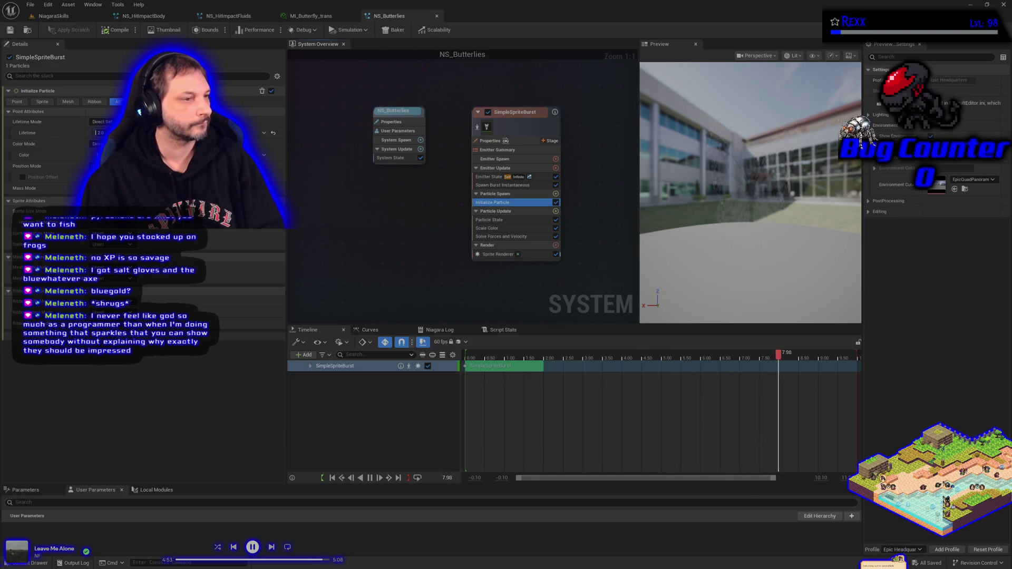
{"action": "left_click", "coordinate": [121, 244]}
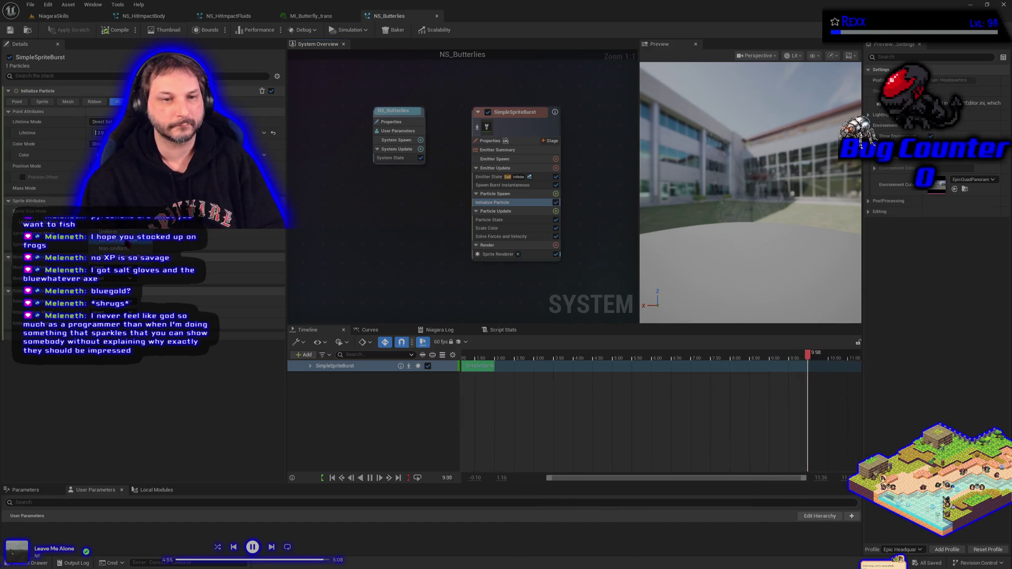
{"action": "left_click", "coordinate": [114, 248]}
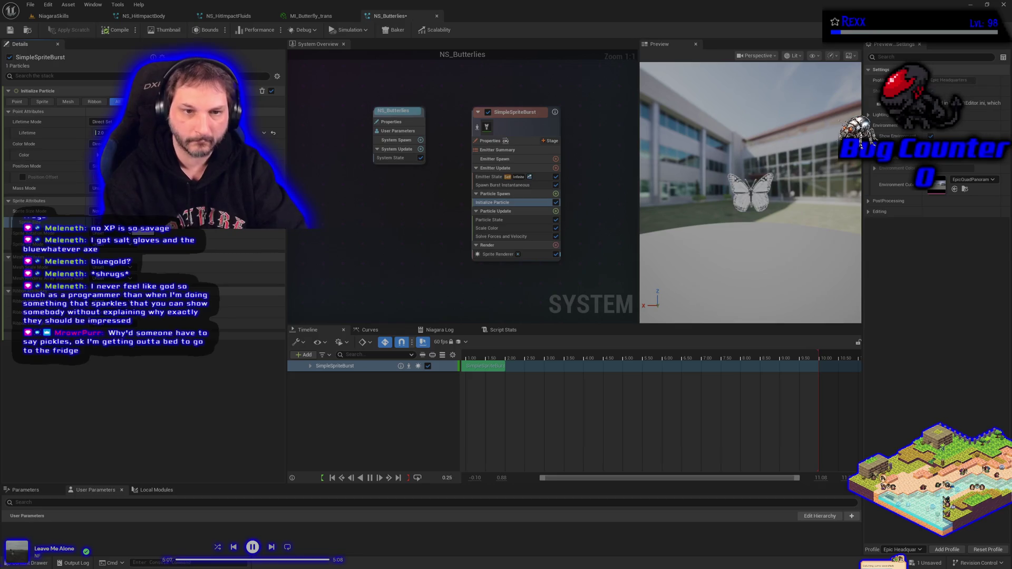
{"action": "left_click", "coordinate": [30, 6]}
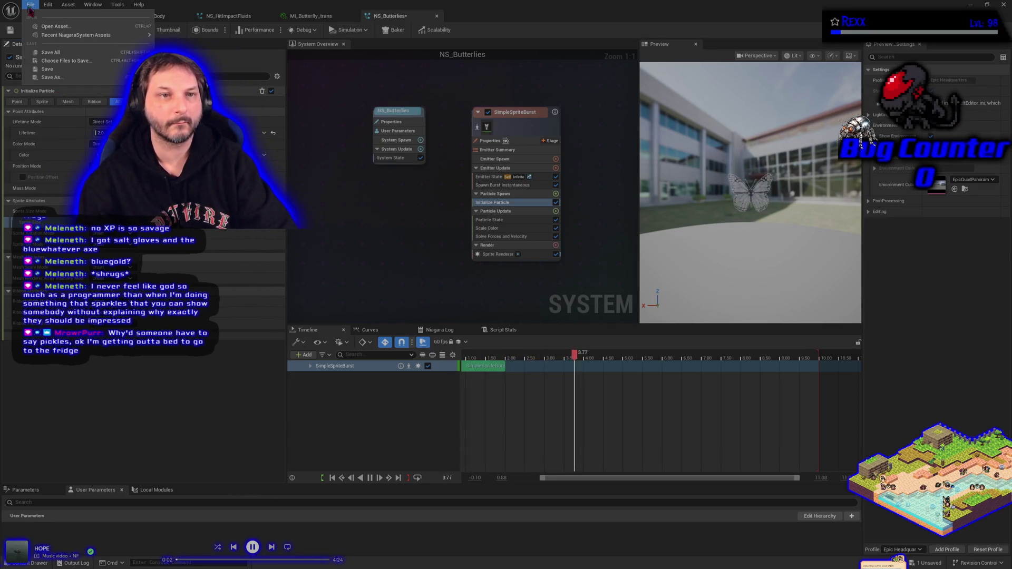
Save all changes and bring up the Add new Module list for SimpleSpriteBurst's Particle Update.
{"action": "left_click", "coordinate": [48, 52]}
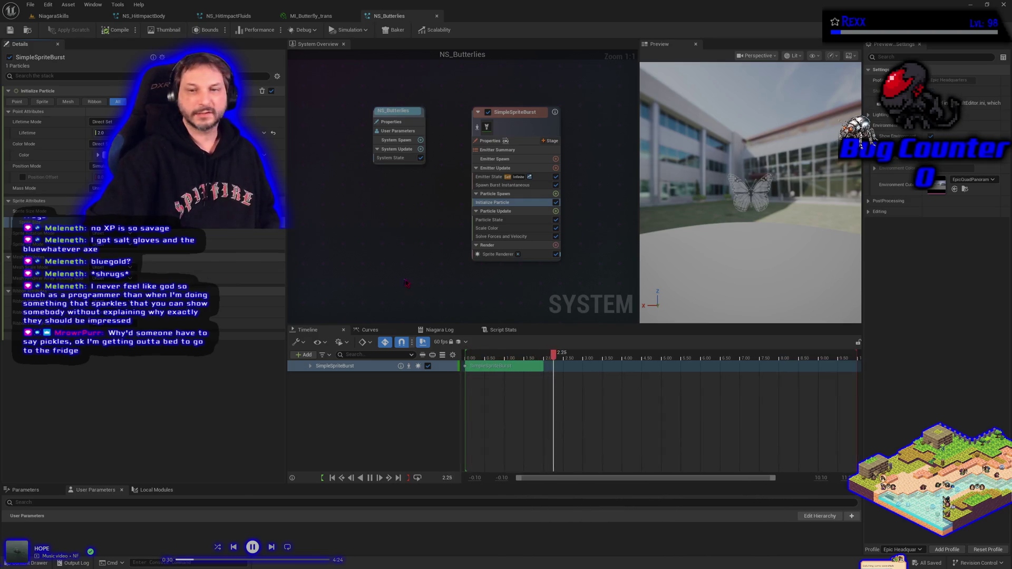
{"action": "left_click", "coordinate": [556, 212]}
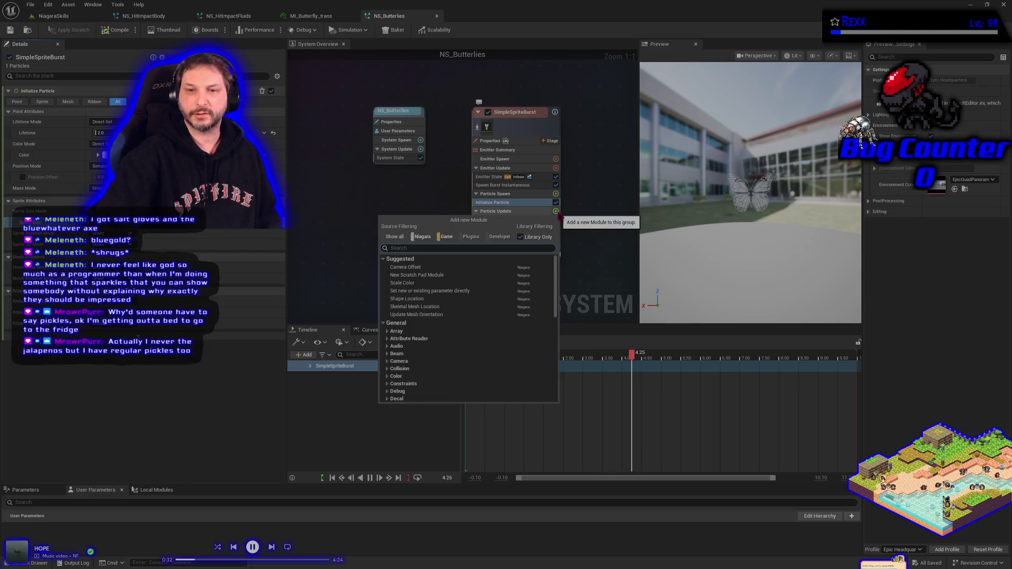
Search 'sub' to add a Sub UVAnimation module to Particle Update, then save NS_Butterflies.
{"action": "type", "text": "sub"}
{"action": "key", "text": "Up"}
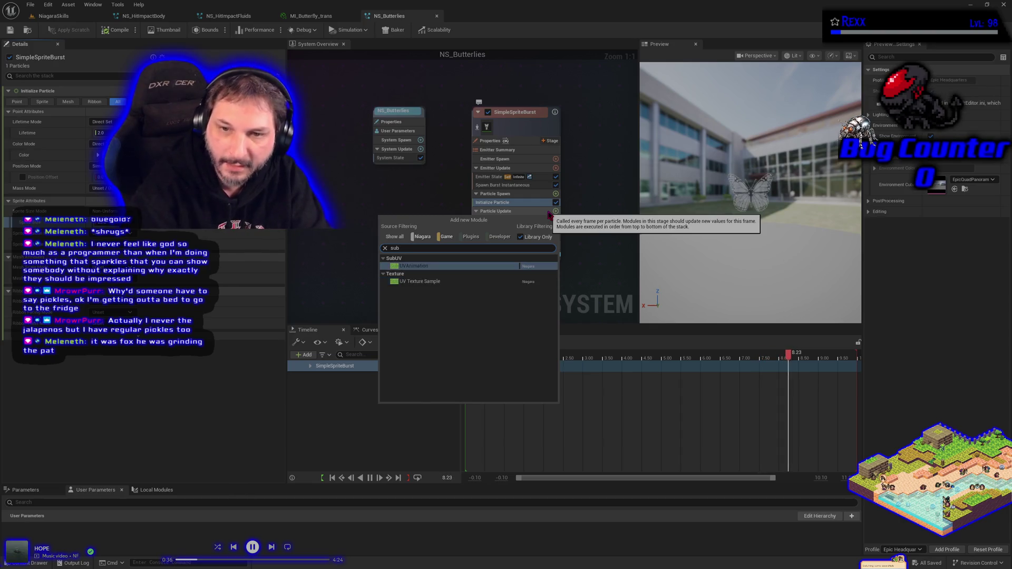
{"action": "key", "text": "Return"}
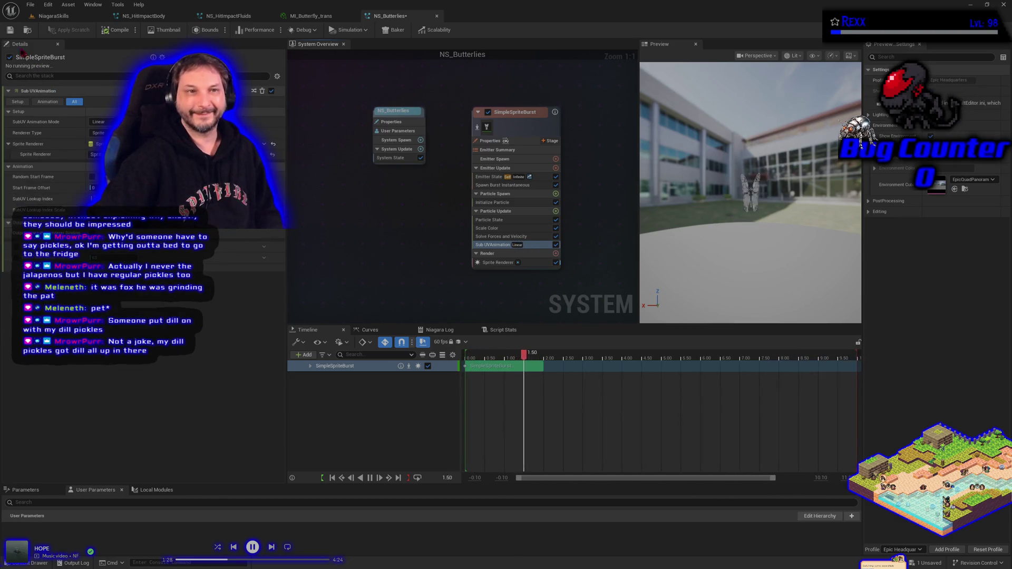
{"action": "left_click", "coordinate": [12, 34]}
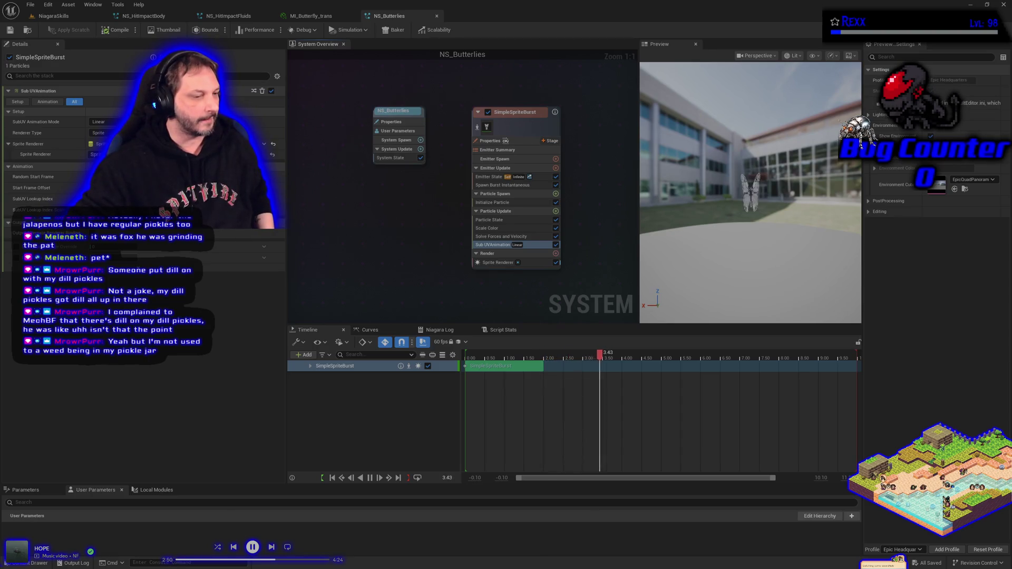
Bring a Chrome new-tab page up over the Niagara editor.
{"action": "key", "text": "super+2"}
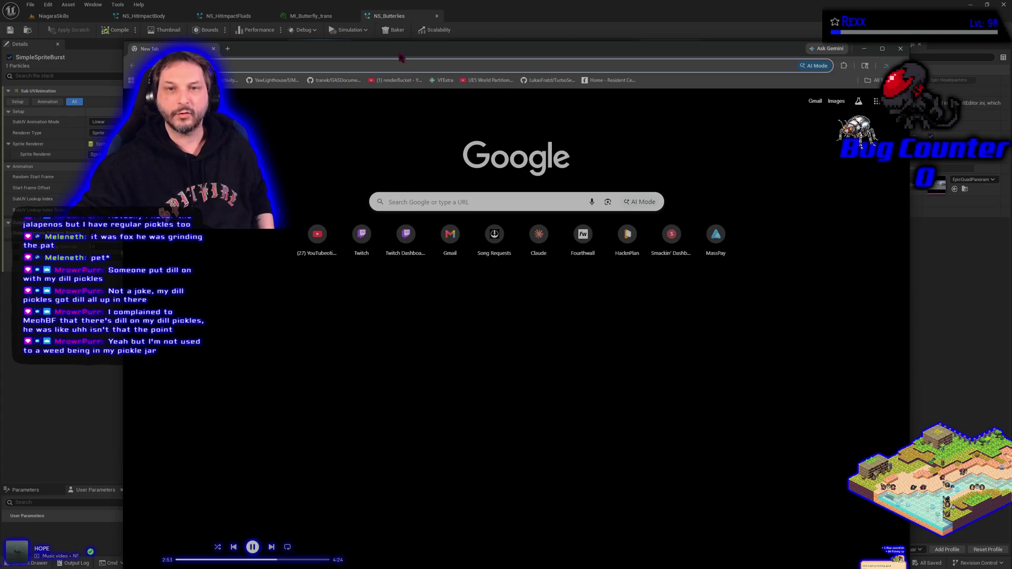
Google 'dill', preview the homemade dill pickles image, then close the browser.
{"action": "left_click_drag", "start_coordinate": [402, 58], "coordinate": [342, 53]}
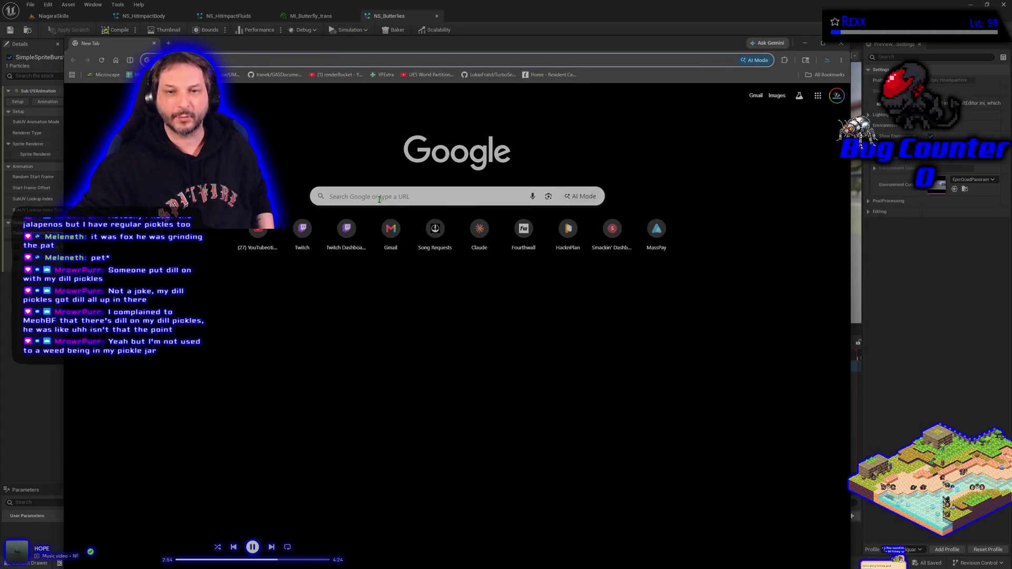
{"action": "left_click", "coordinate": [361, 196]}
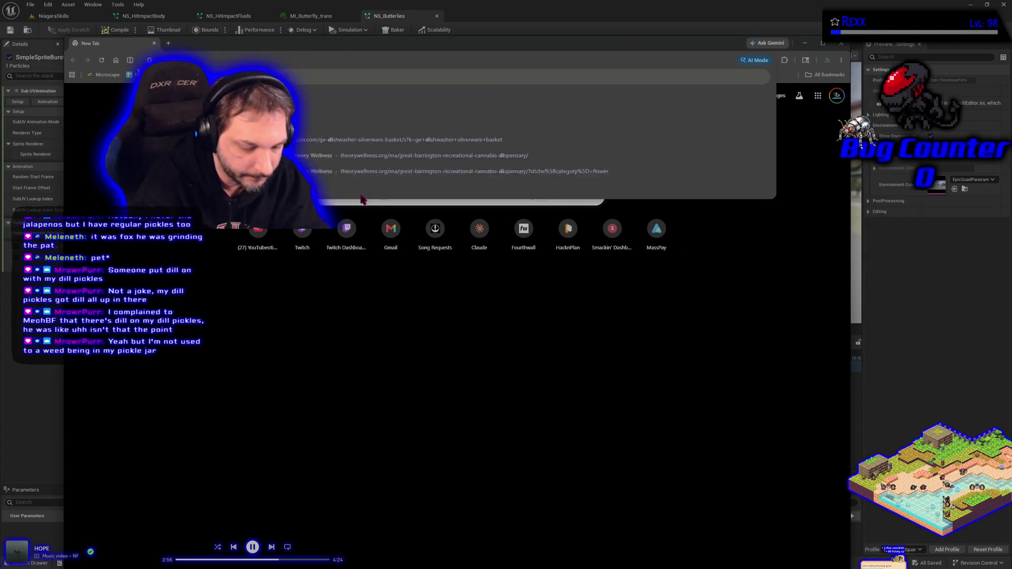
{"action": "key", "text": "Return"}
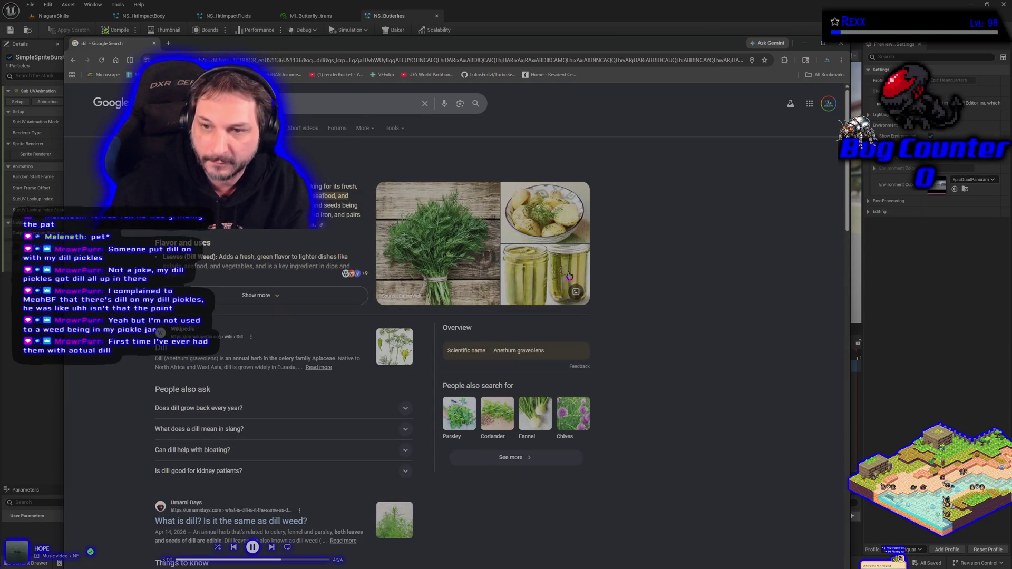
{"action": "left_click", "coordinate": [546, 271]}
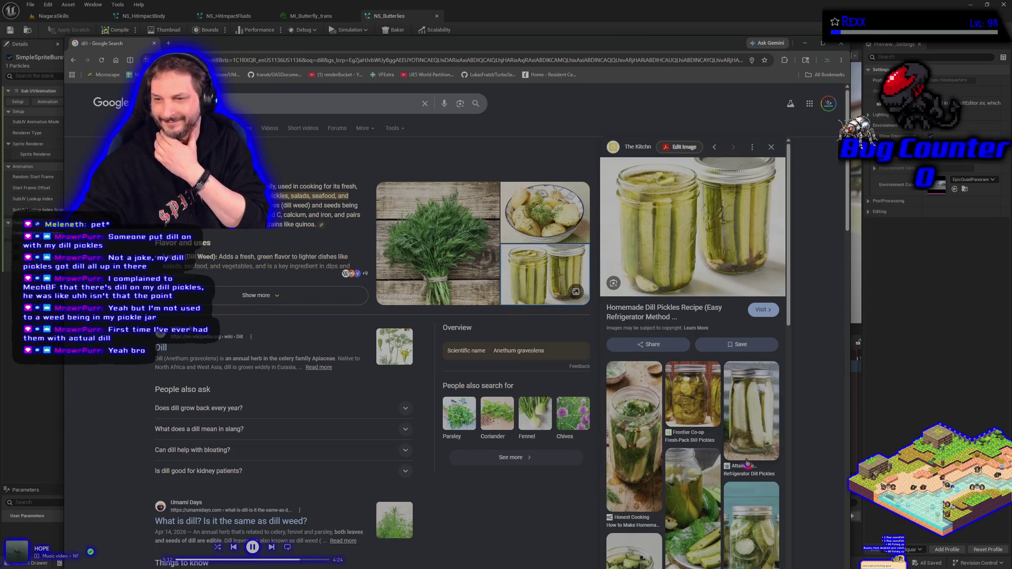
{"action": "left_click", "coordinate": [154, 44]}
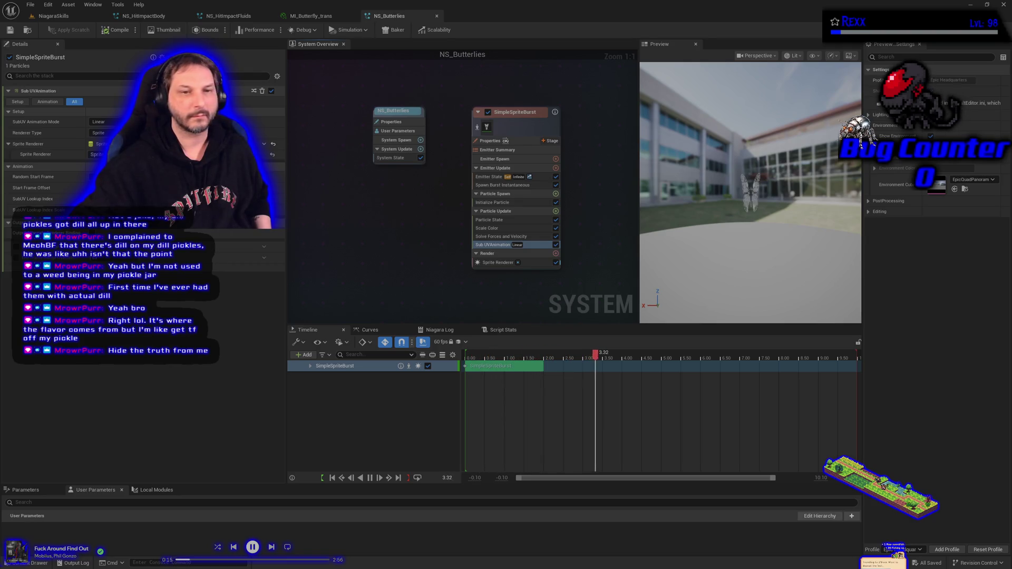
Select a Sub UVAnimation setting in the Details panel.
{"action": "left_click", "coordinate": [16, 258]}
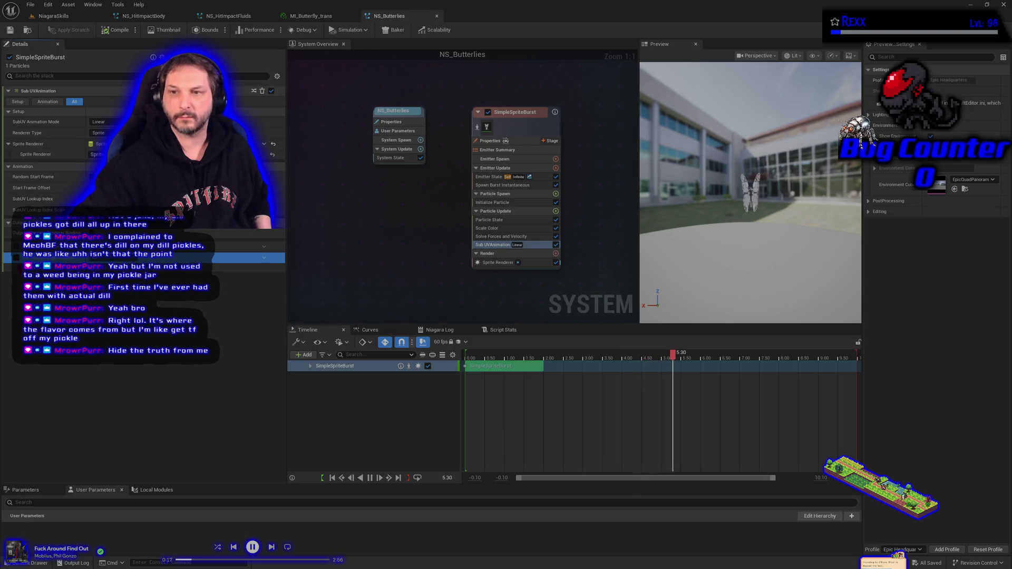
Change a Sub UVAnimation option, save, and delete the Spawn Burst Instantaneous module.
{"action": "left_click", "coordinate": [16, 258]}
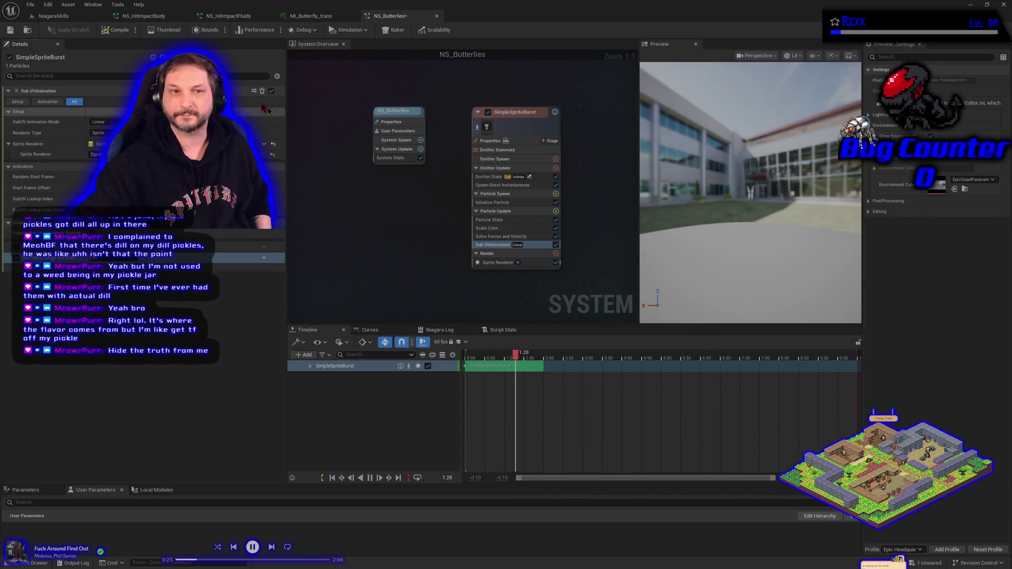
{"action": "key", "text": "ctrl+s"}
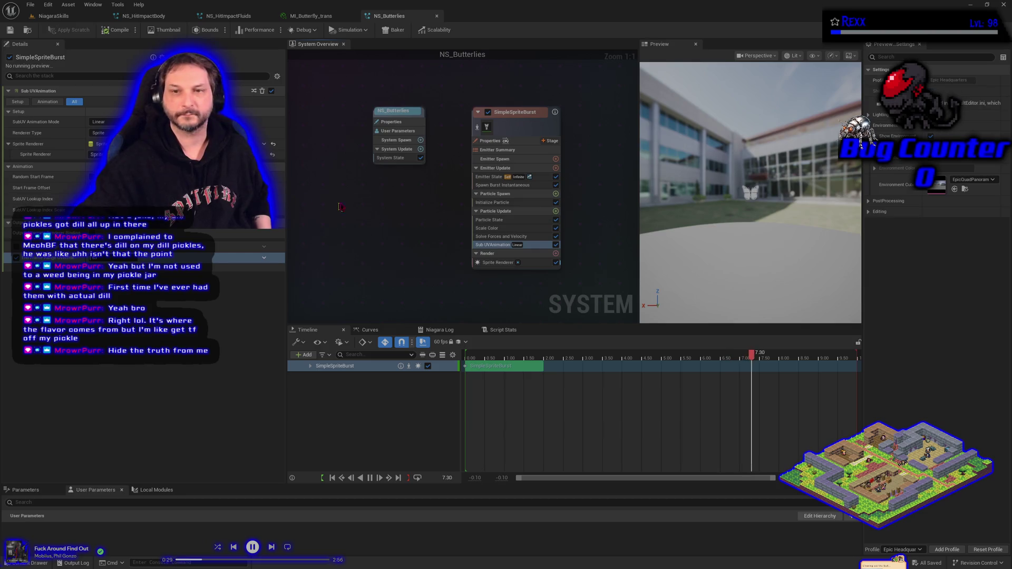
{"action": "left_click", "coordinate": [477, 186]}
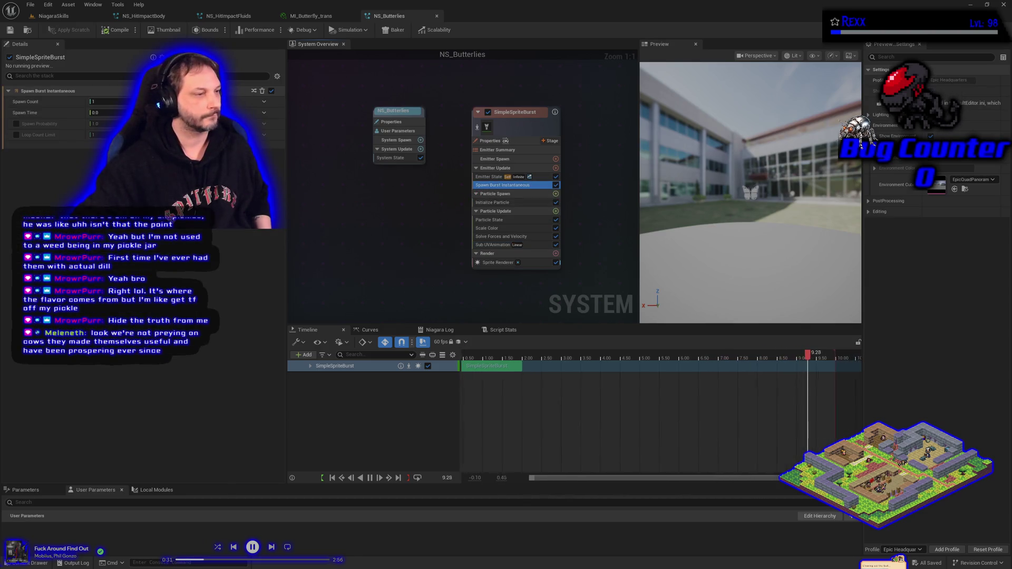
{"action": "key", "text": "Delete"}
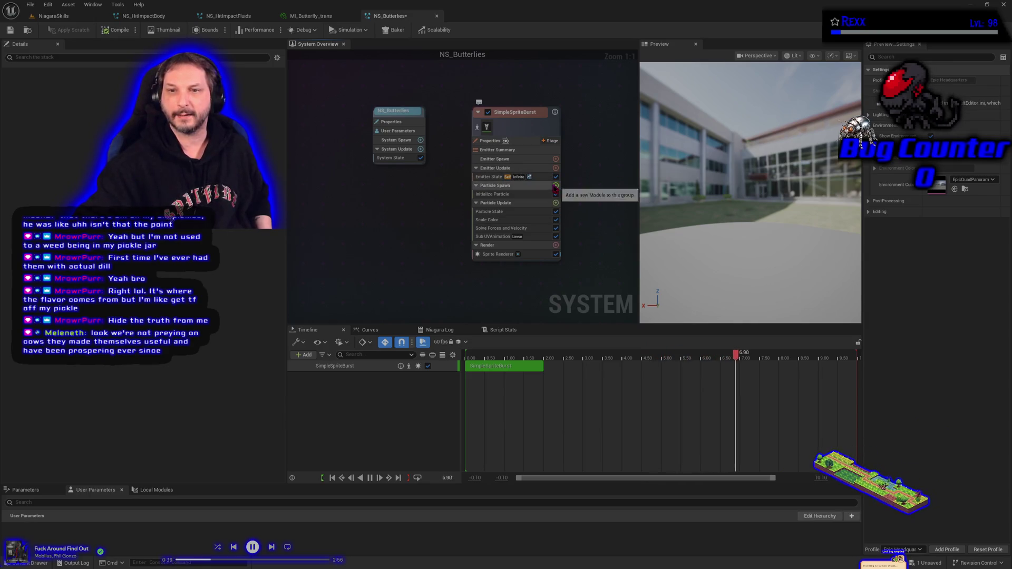
Add a Spawn Rate module to Emitter Update with SpawnRate 10, then save NS_Butterflies.
{"action": "left_click", "coordinate": [556, 168]}
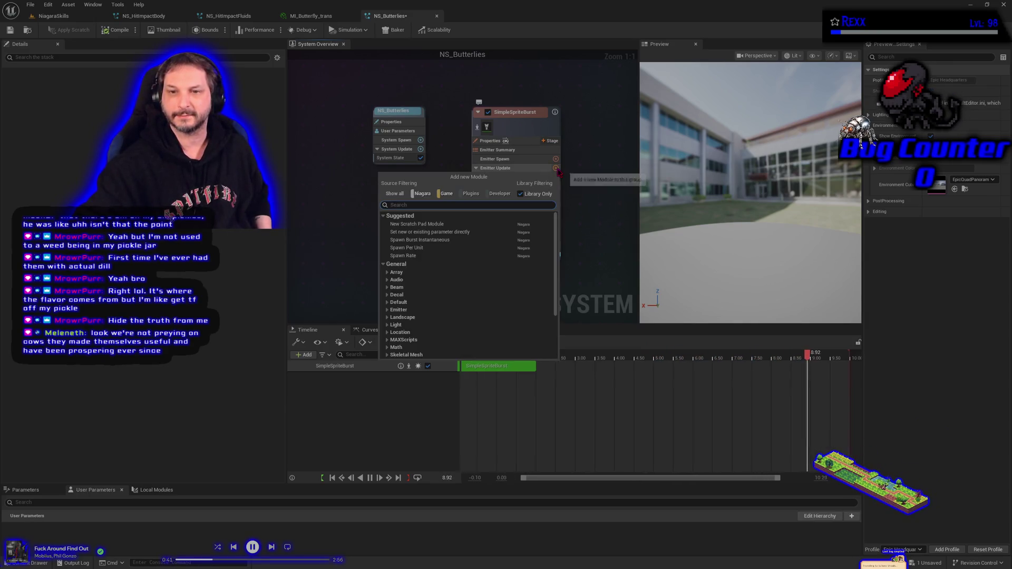
{"action": "left_click", "coordinate": [406, 257]}
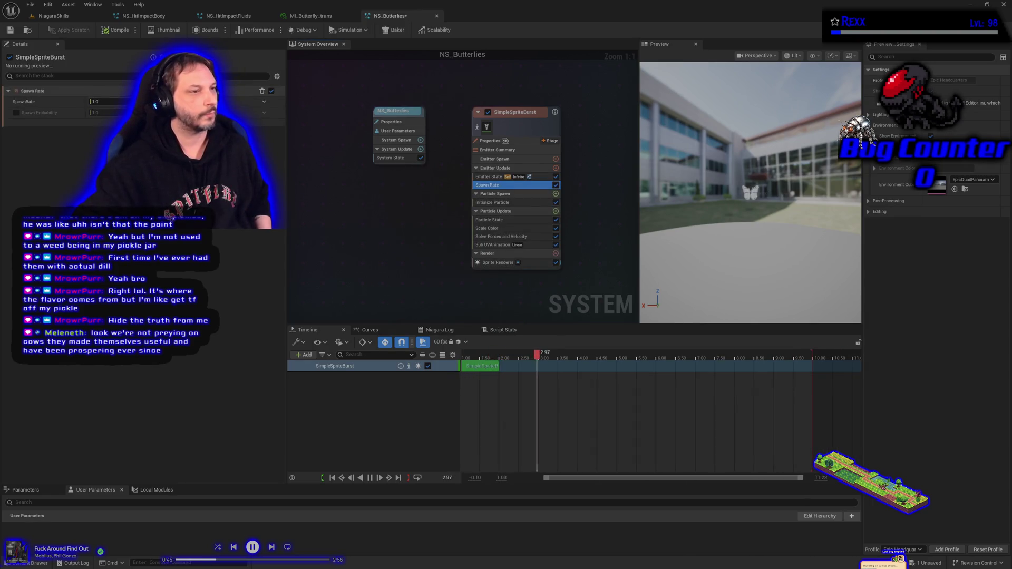
{"action": "left_click", "coordinate": [106, 101]}
{"action": "type", "text": "1"}
{"action": "key", "text": "Return"}
{"action": "left_click", "coordinate": [10, 30]}
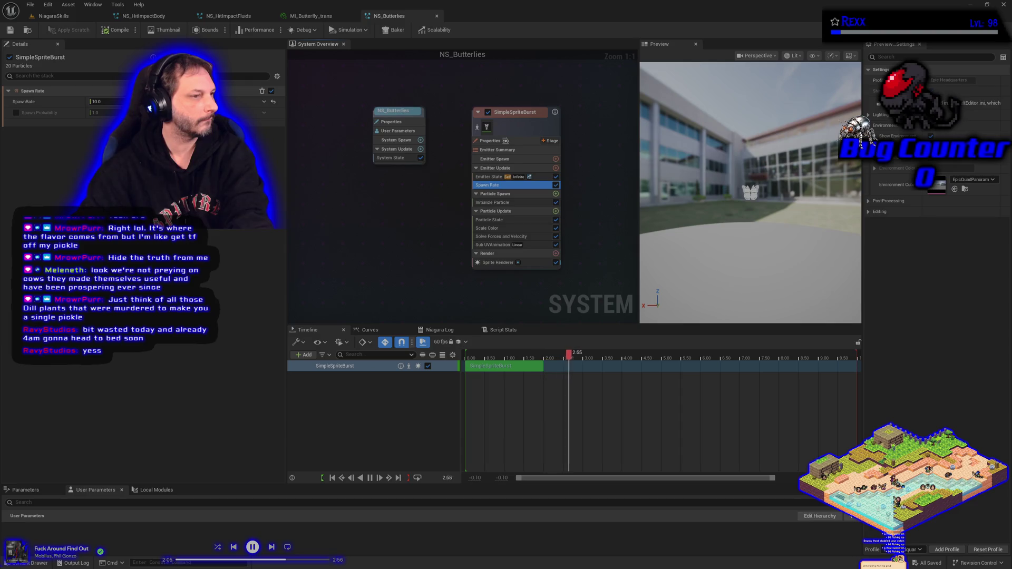
{"action": "left_click", "coordinate": [493, 202]}
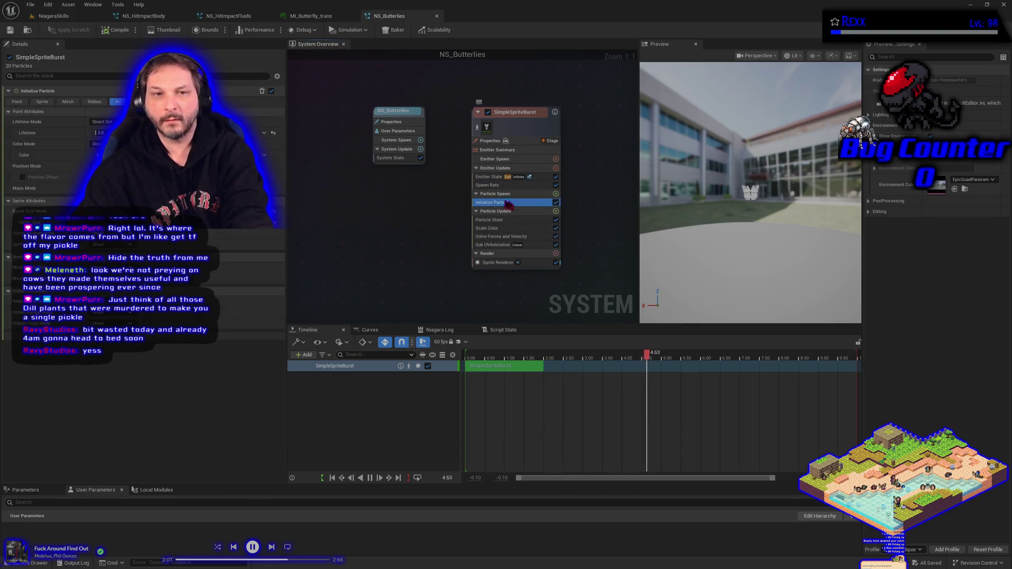
Set Initialize Particle's lifetime to Random, between 4 and 5 seconds.
{"action": "left_click", "coordinate": [100, 121]}
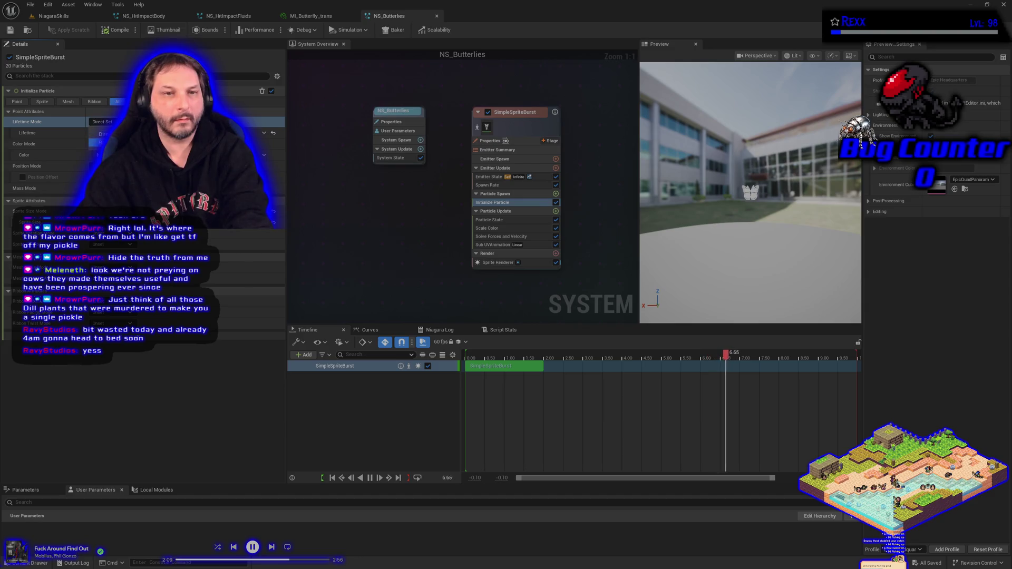
{"action": "left_click", "coordinate": [106, 141]}
{"action": "type", "text": "4"}
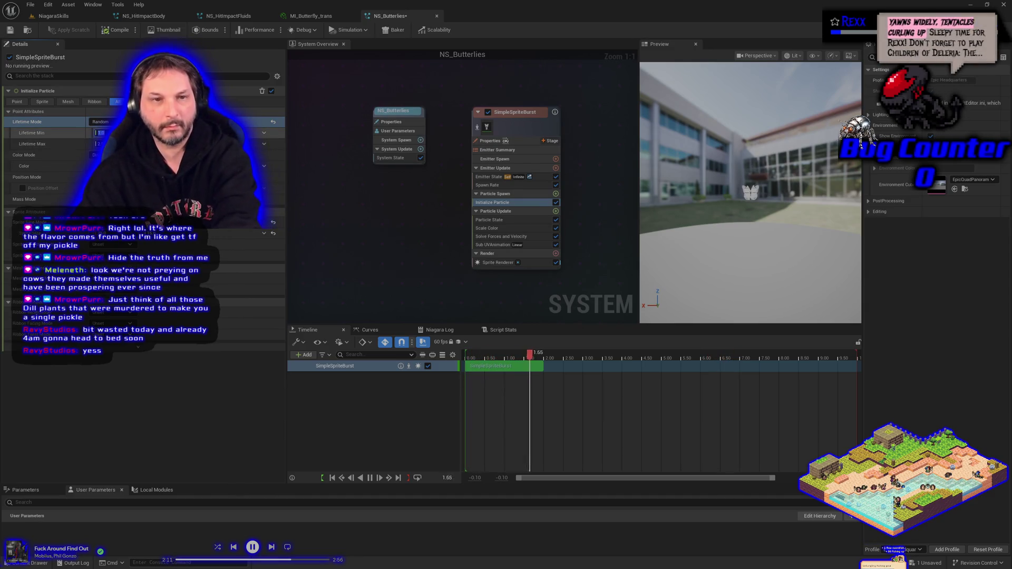
{"action": "key", "text": "Tab"}
{"action": "type", "text": "5"}
{"action": "key", "text": "Tab"}
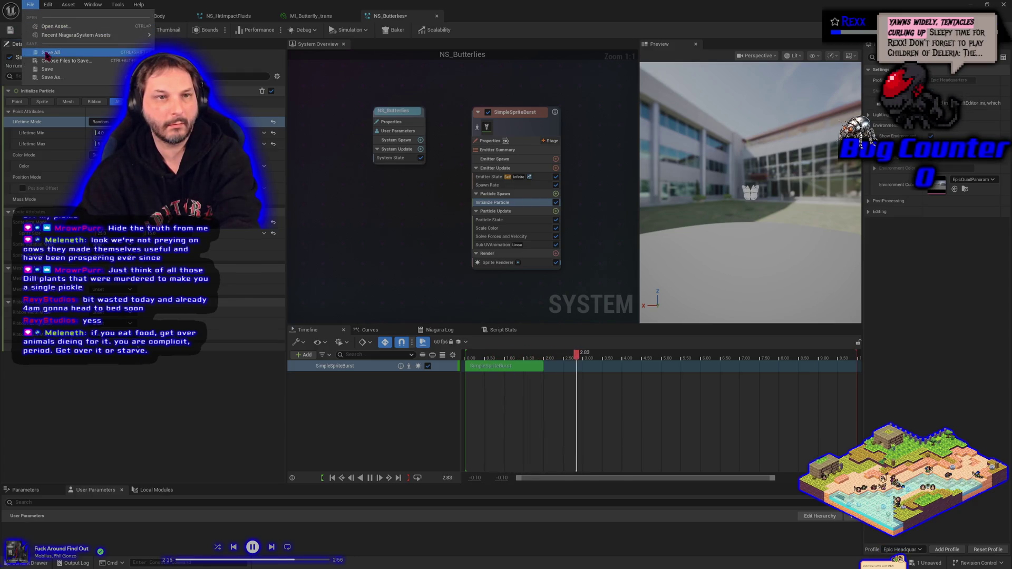
Inspect the Sub UVAnimation settings, frame the butterfly in the preview, and reselect Initialize Particle.
{"action": "left_click", "coordinate": [493, 245]}
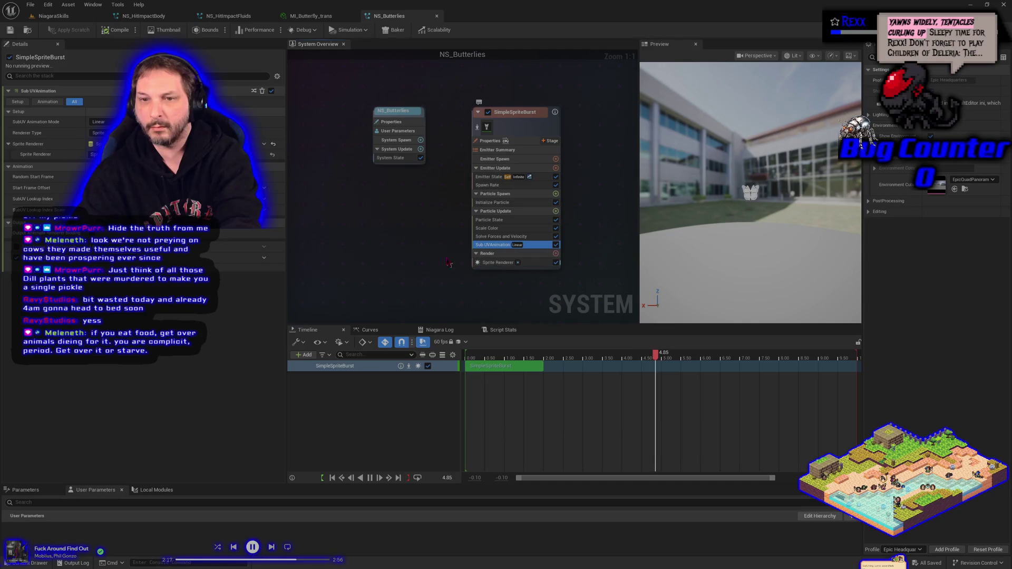
{"action": "key", "text": "f"}
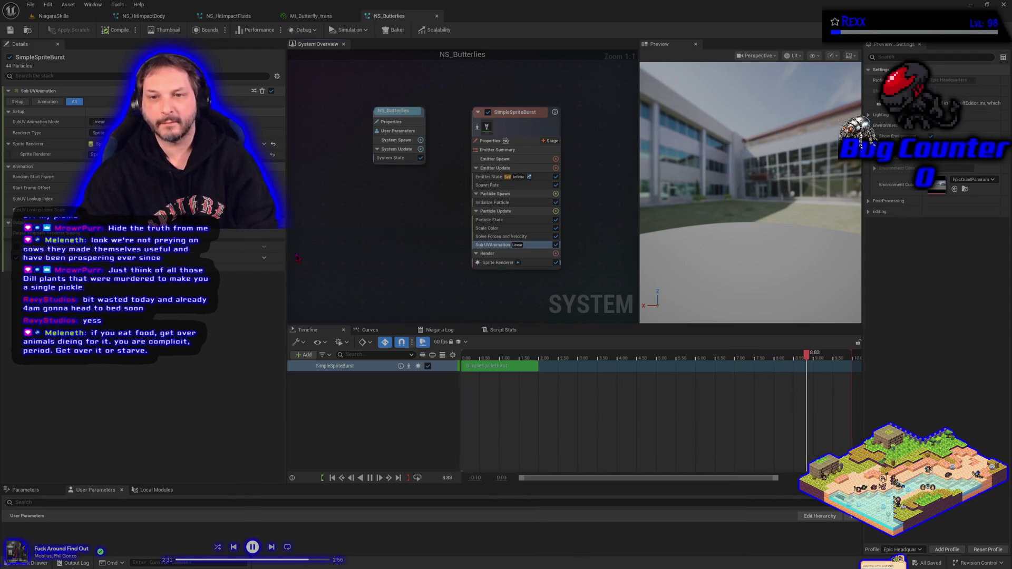
{"action": "left_click", "coordinate": [492, 202]}
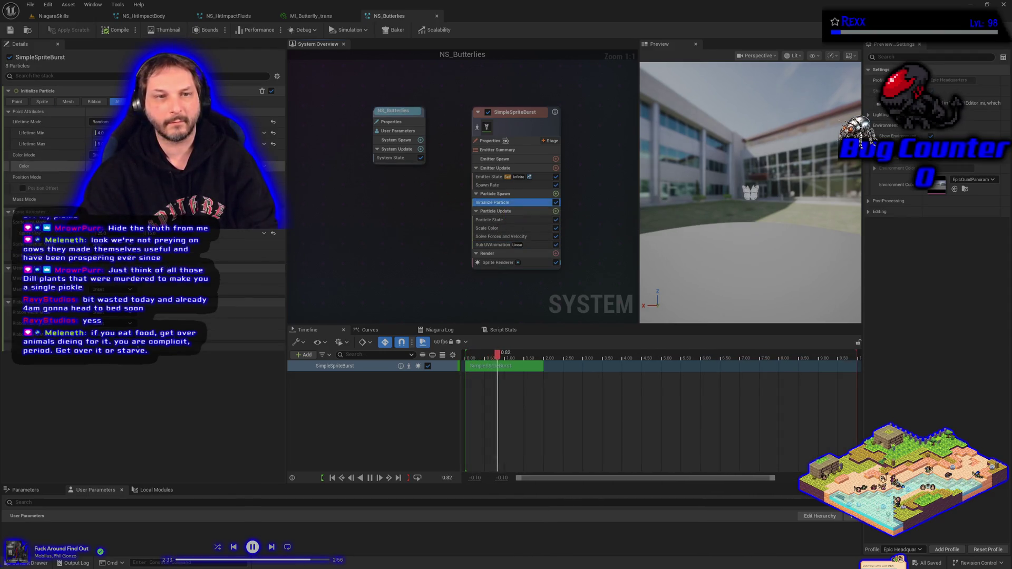
Shift the initial particle Color from cyan through blue to vivid magenta FF00FFFF.
{"action": "left_click", "coordinate": [122, 165]}
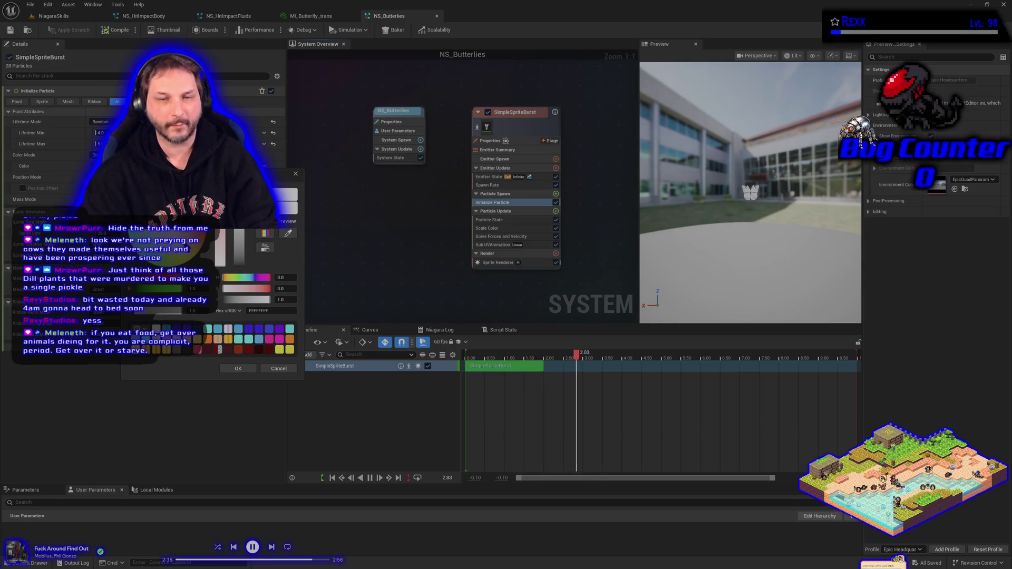
{"action": "left_click", "coordinate": [153, 232]}
{"action": "left_click", "coordinate": [153, 232]}
{"action": "left_click_drag", "start_coordinate": [153, 231], "coordinate": [159, 239]}
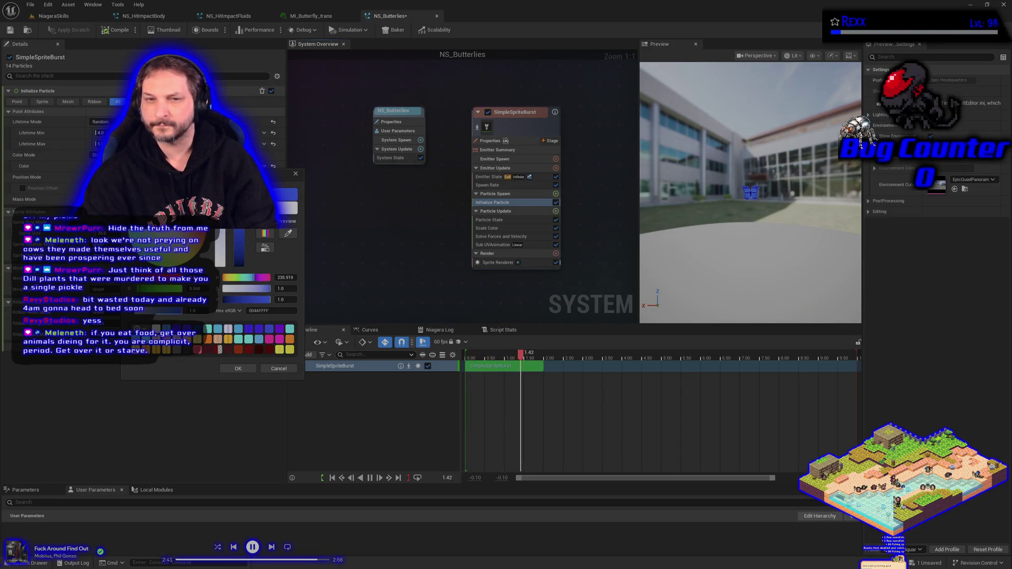
{"action": "left_click_drag", "start_coordinate": [159, 239], "coordinate": [168, 245]}
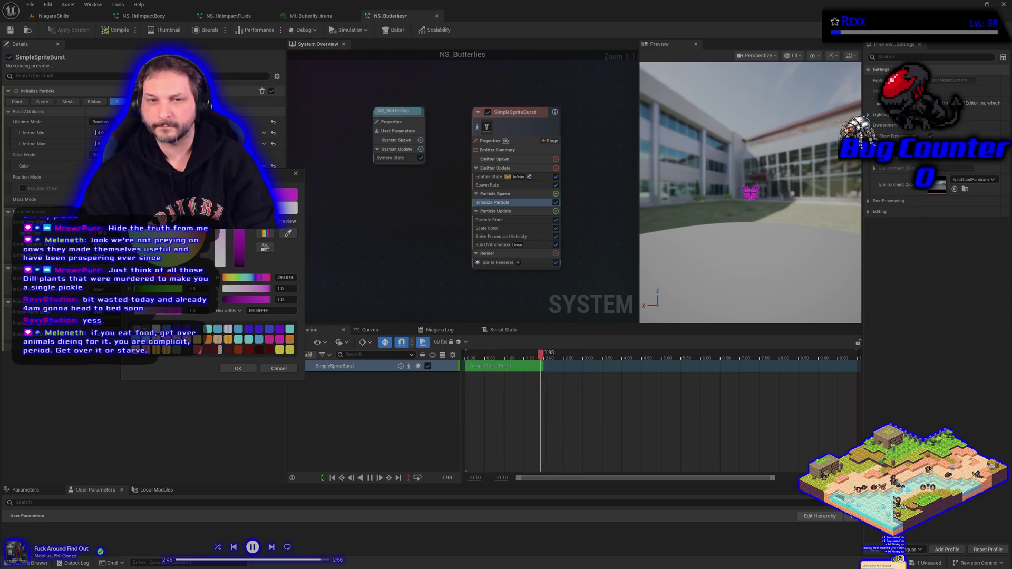
{"action": "left_click_drag", "start_coordinate": [168, 246], "coordinate": [174, 253]}
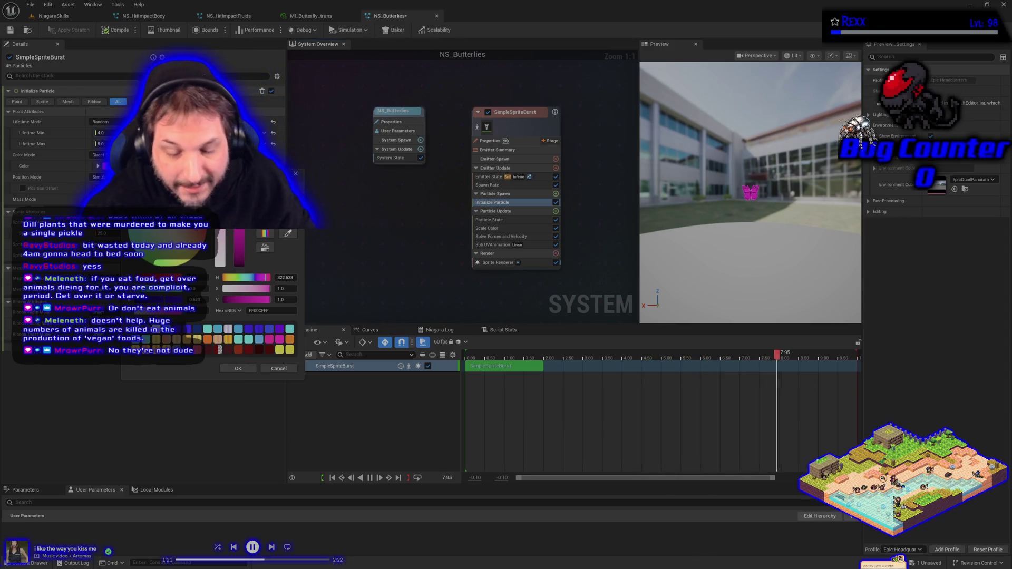
Try yellow, pink, white, light blue and teal swatches, then confirm magenta (hue 330.9) as the colour.
{"action": "left_click", "coordinate": [167, 349]}
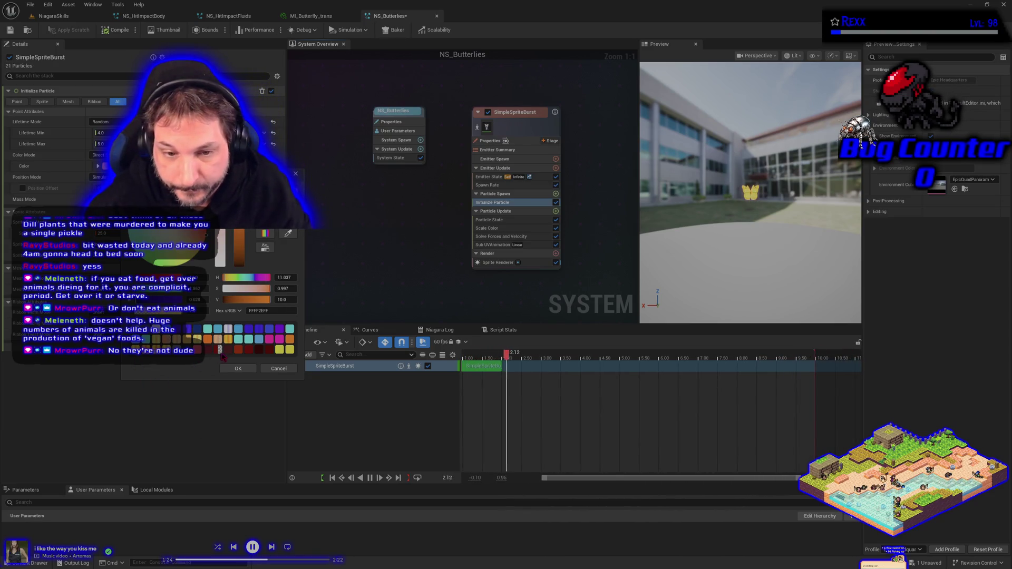
{"action": "left_click", "coordinate": [220, 349]}
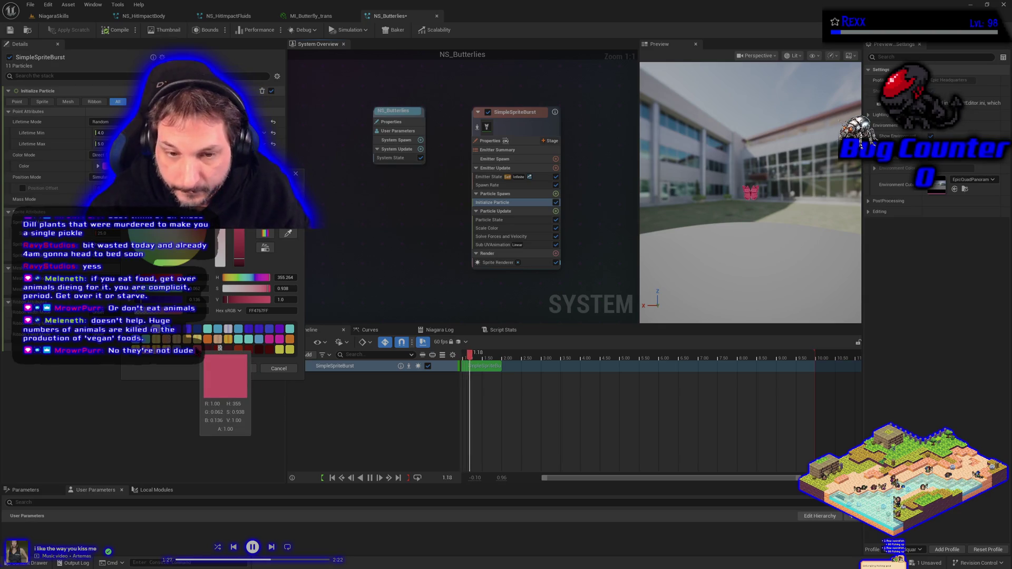
{"action": "left_click", "coordinate": [230, 330]}
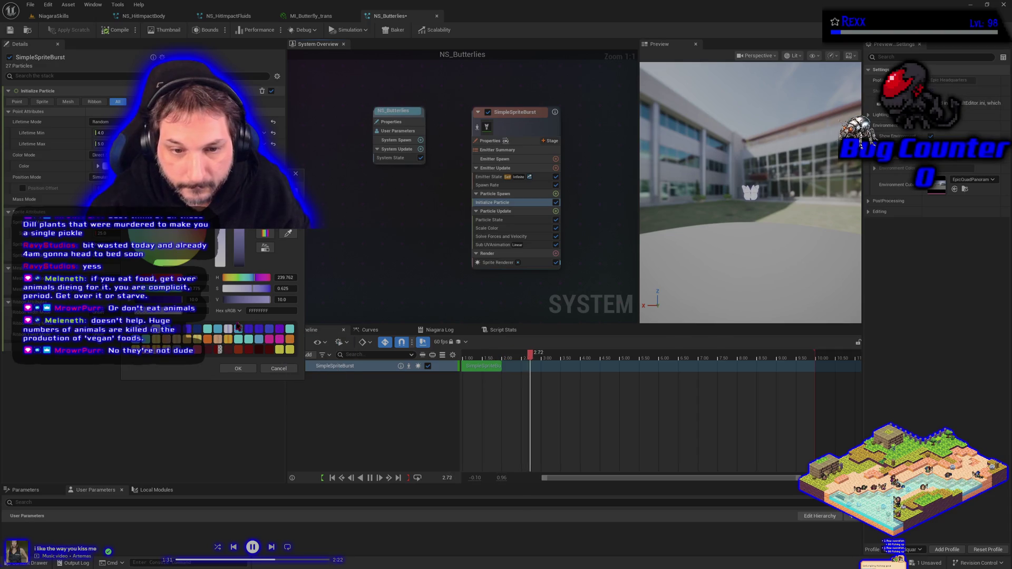
{"action": "left_click", "coordinate": [187, 331]}
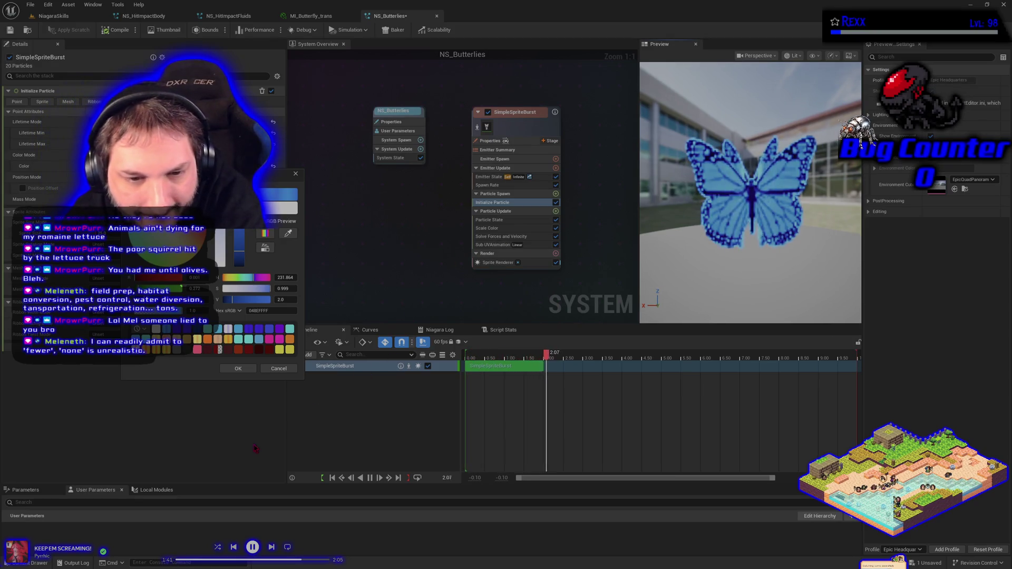
{"action": "left_click", "coordinate": [210, 335]}
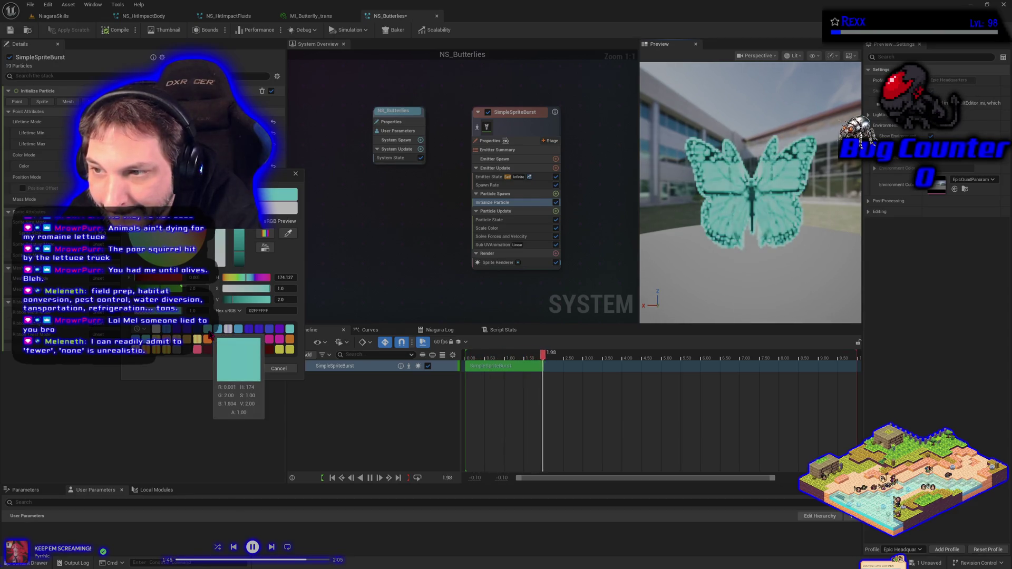
{"action": "left_click", "coordinate": [271, 344]}
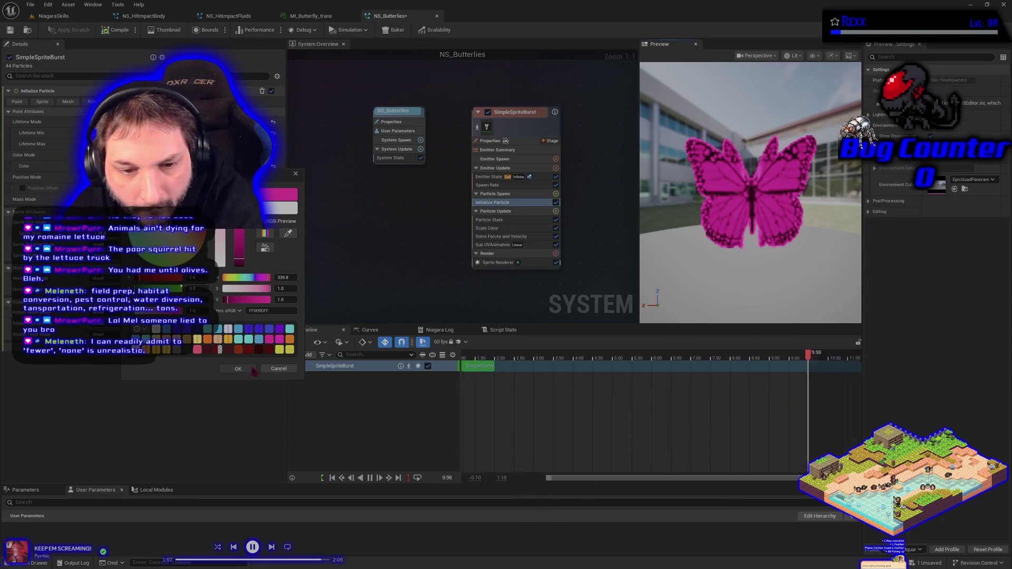
{"action": "left_click", "coordinate": [252, 370]}
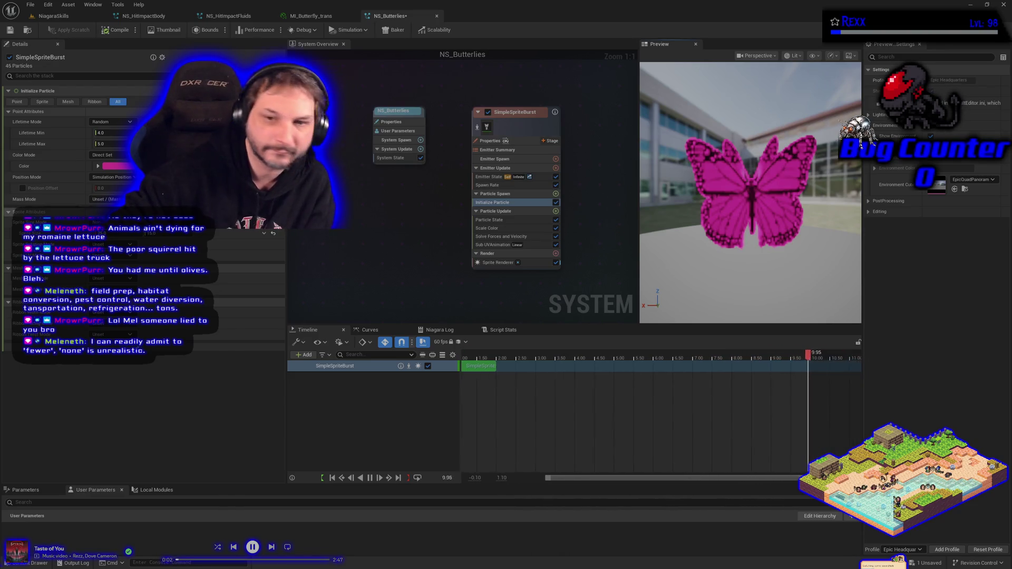
Add a Shape Location sphere of radius 100 to Particle Spawn and select the Sub UVAnimation module.
{"action": "left_click", "coordinate": [555, 194]}
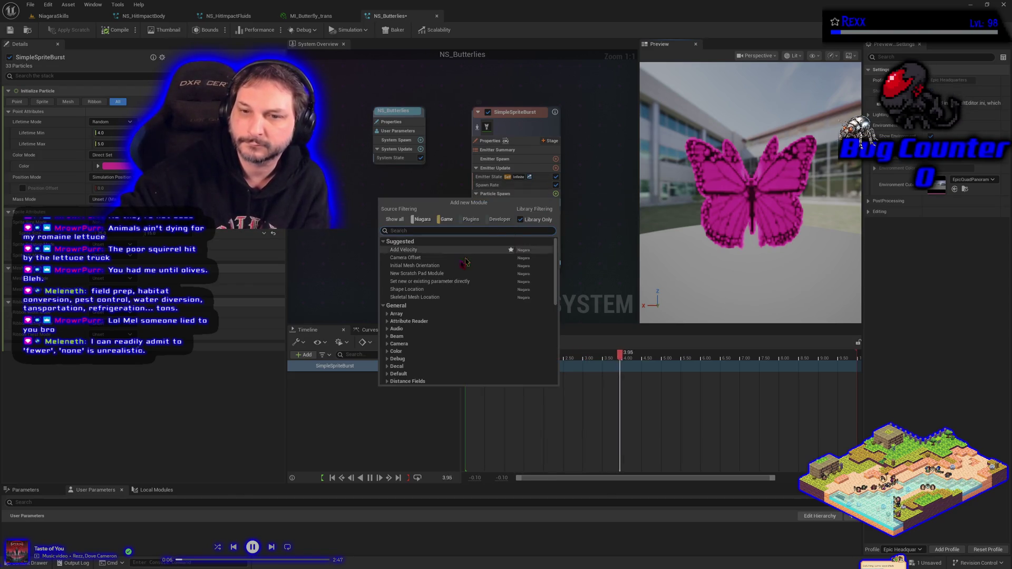
{"action": "left_click", "coordinate": [421, 290]}
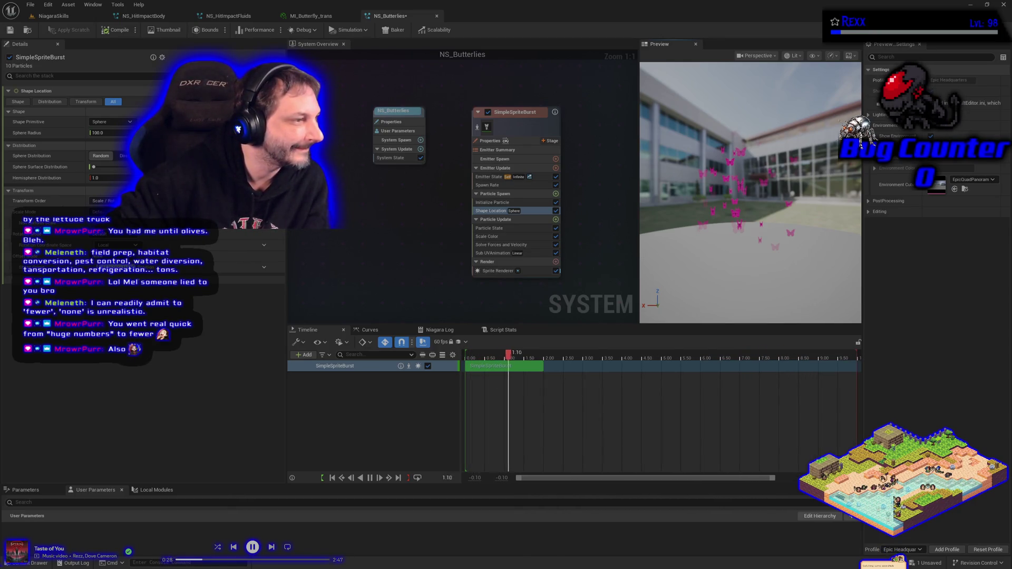
{"action": "left_click", "coordinate": [482, 254]}
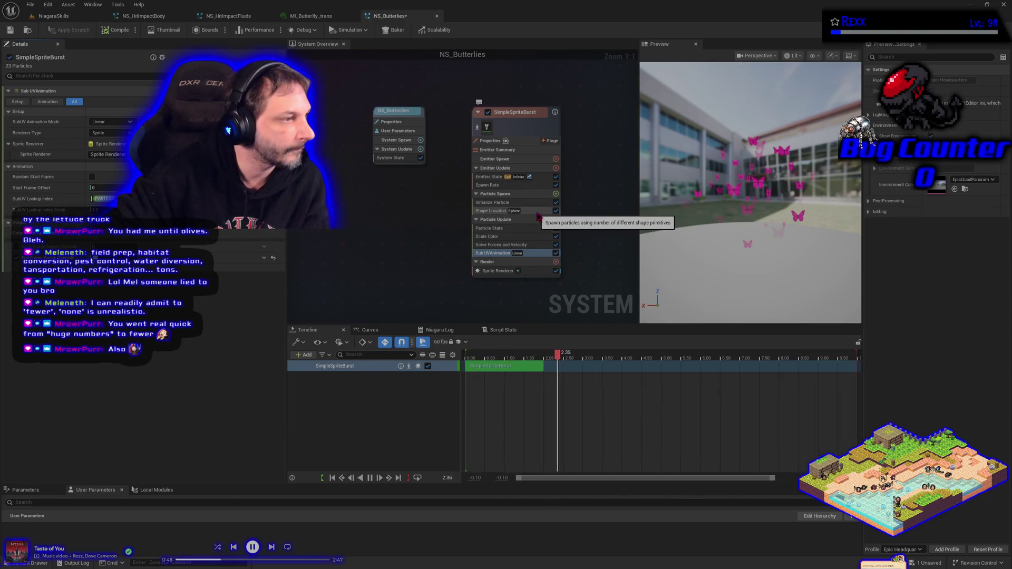
Add an Add Velocity module using From Point mode with a Random Range Float speed.
{"action": "left_click", "coordinate": [557, 194]}
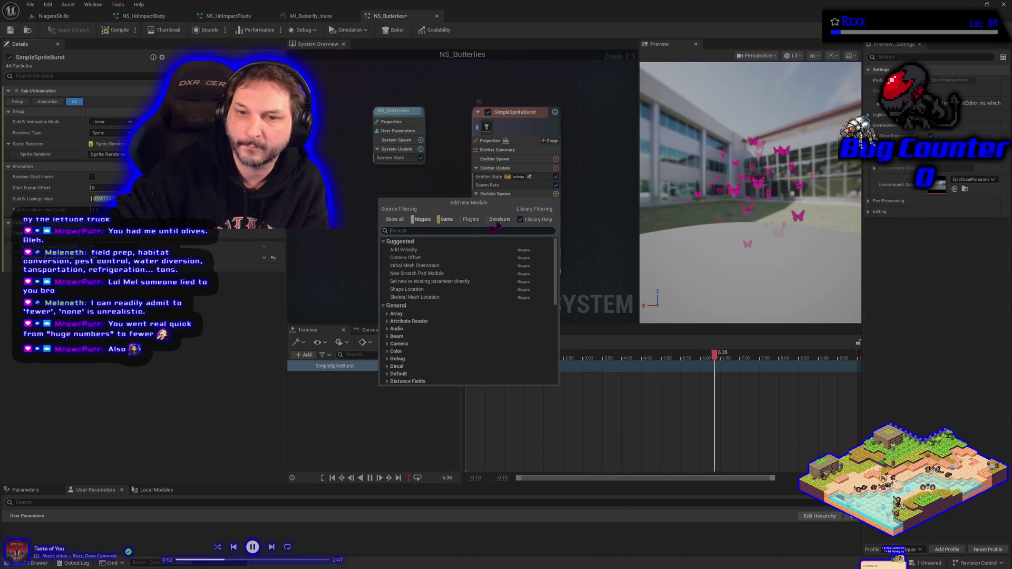
{"action": "left_click", "coordinate": [432, 251]}
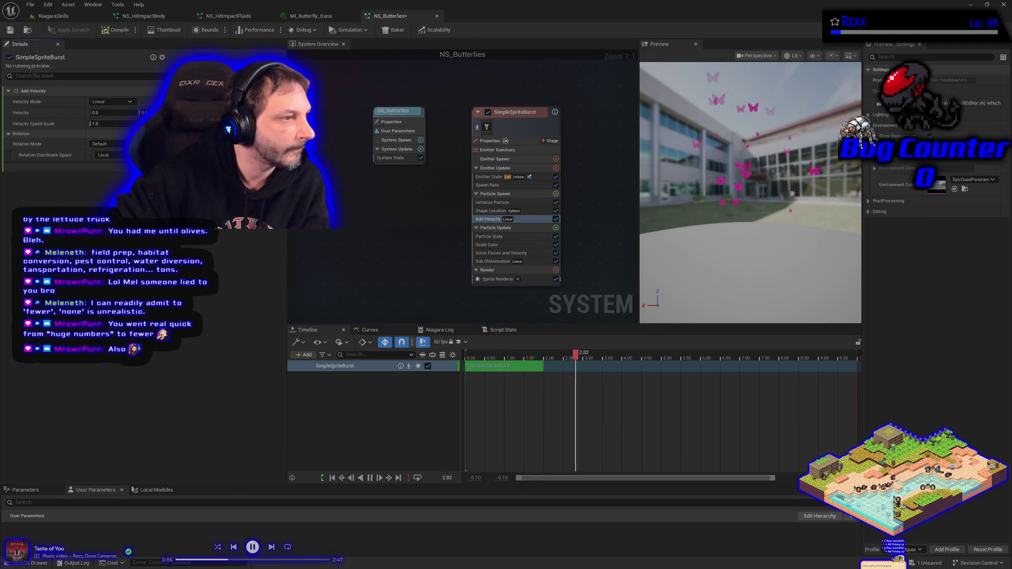
{"action": "left_click", "coordinate": [112, 101]}
{"action": "left_click", "coordinate": [107, 124]}
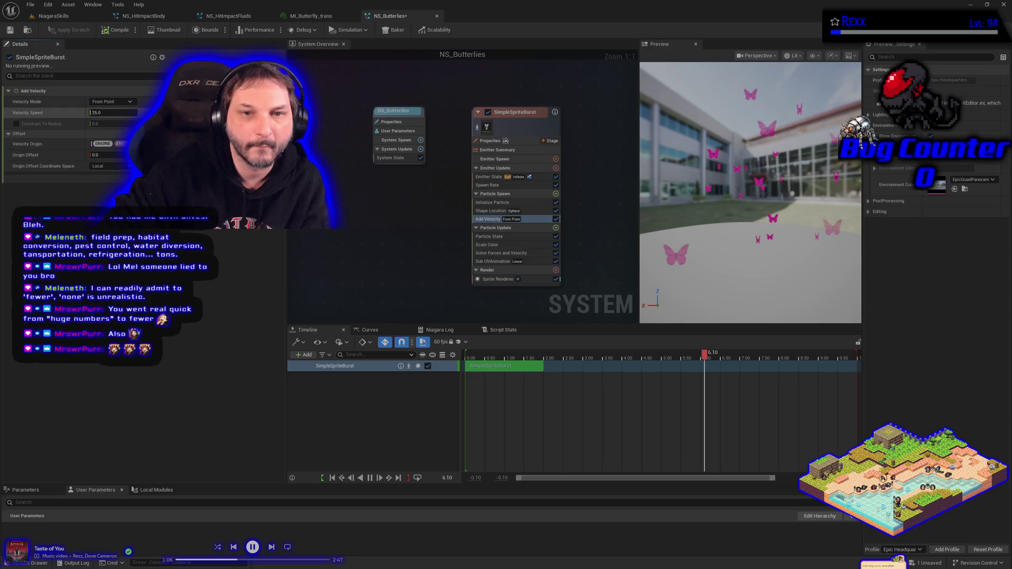
{"action": "left_click", "coordinate": [132, 112]}
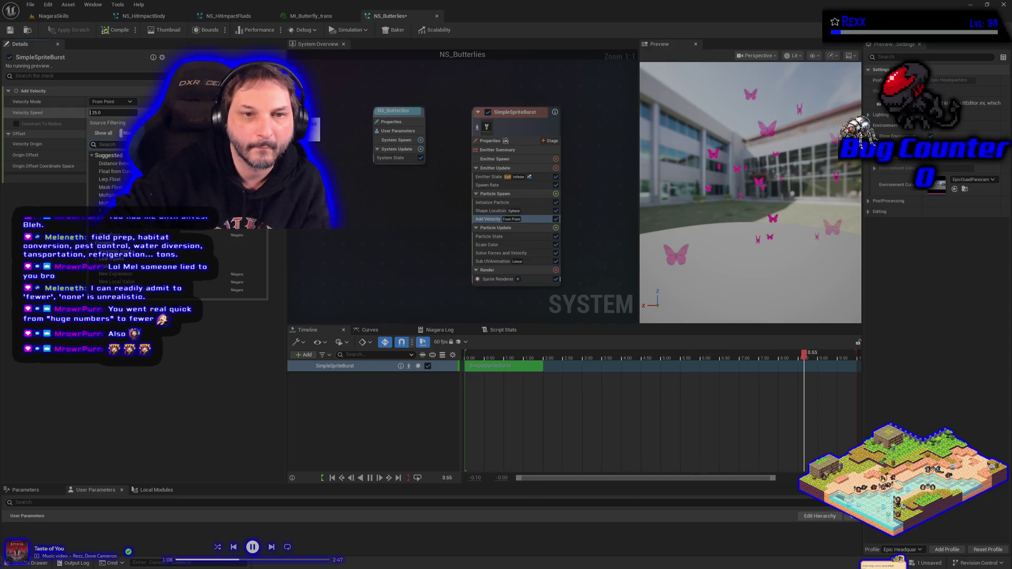
{"action": "left_click", "coordinate": [114, 211]}
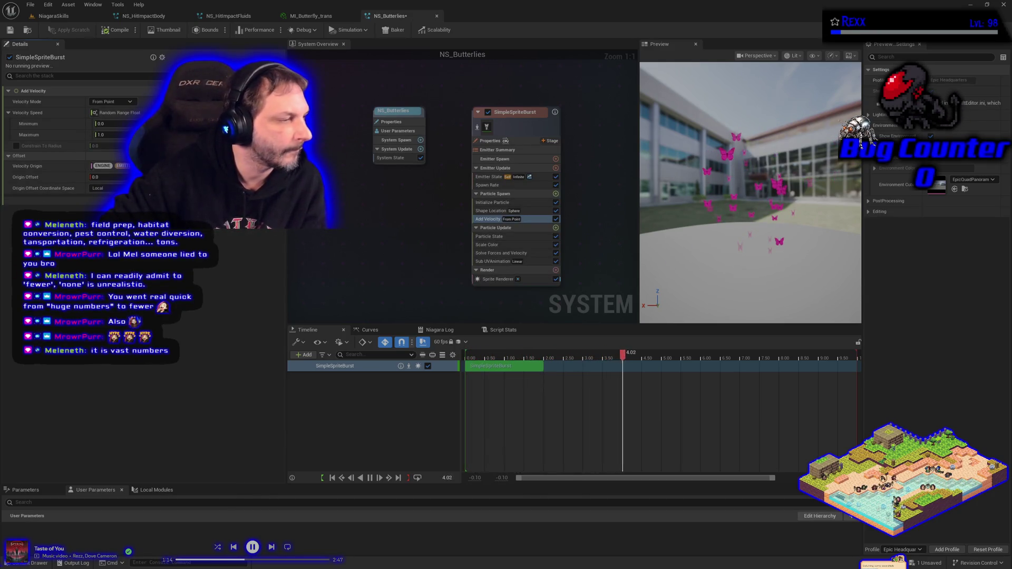
{"action": "left_click", "coordinate": [115, 123]}
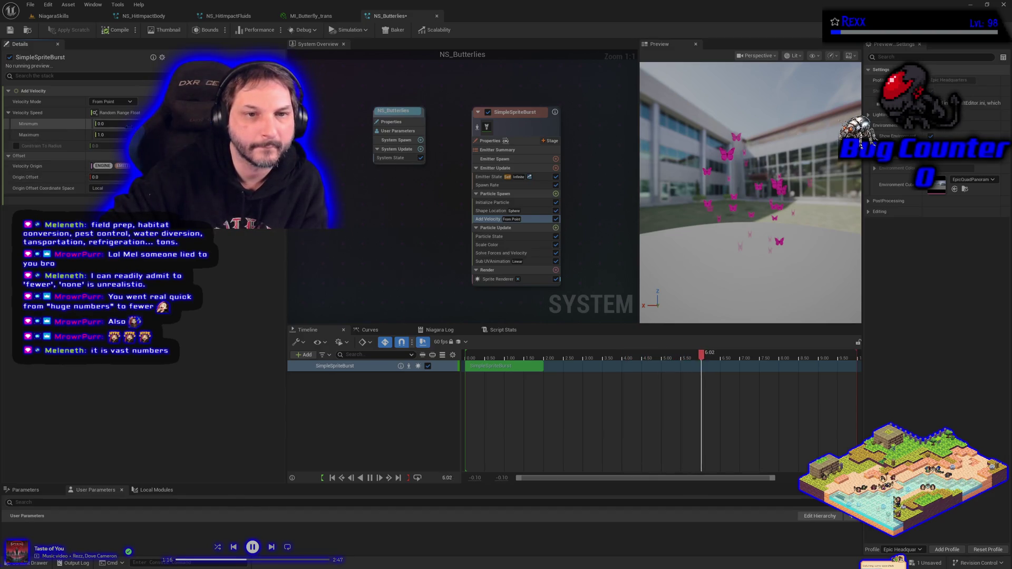
Set the velocity speed range to minimum 40 and maximum 70.
{"action": "type", "text": "40"}
{"action": "key", "text": "Tab"}
{"action": "type", "text": "70"}
{"action": "key", "text": "Tab"}
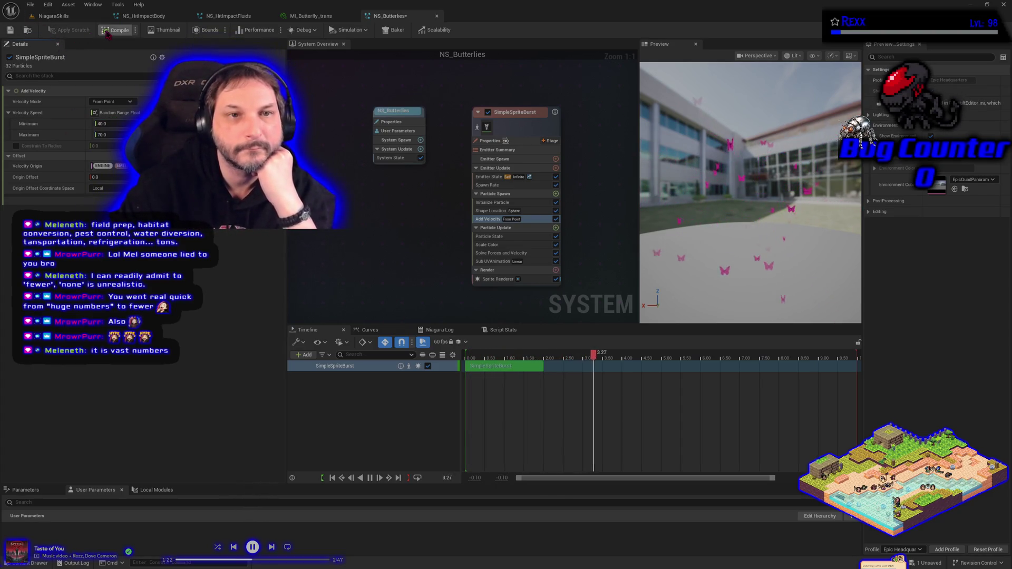
Save NS_Butterflies from the File menu and return to the NiagaraSkills level.
{"action": "left_click", "coordinate": [31, 5]}
{"action": "left_click", "coordinate": [51, 52]}
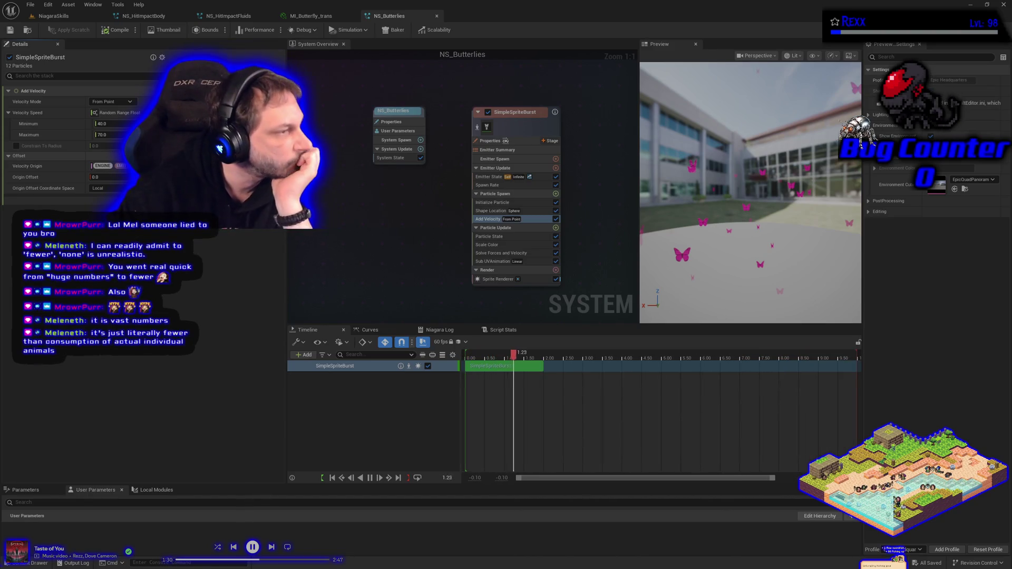
{"action": "left_click", "coordinate": [53, 15]}
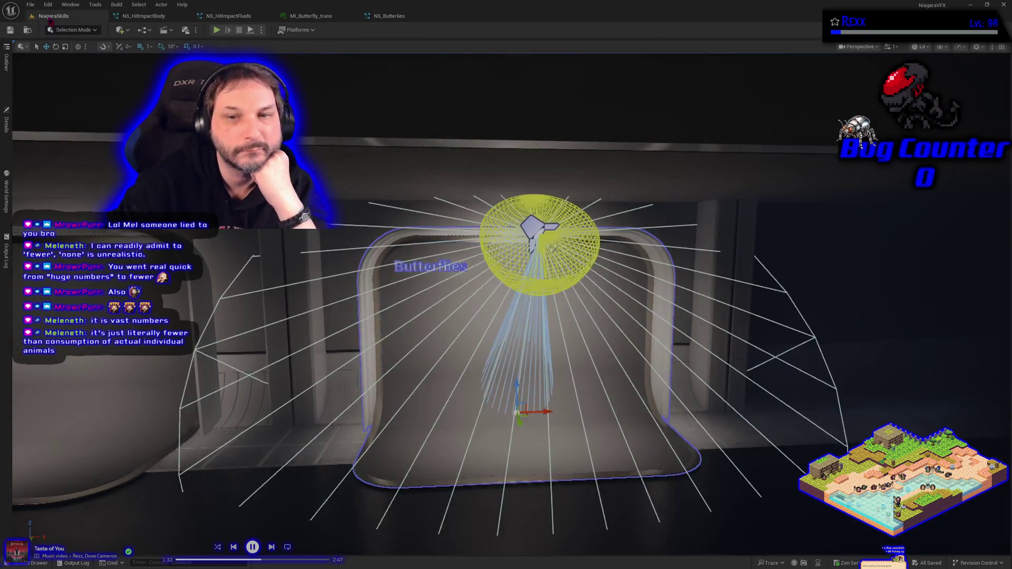
Drag the butterflies effect upward on its Z axis in front of the Butterflies wall, then deselect it.
{"action": "left_click", "coordinate": [550, 246]}
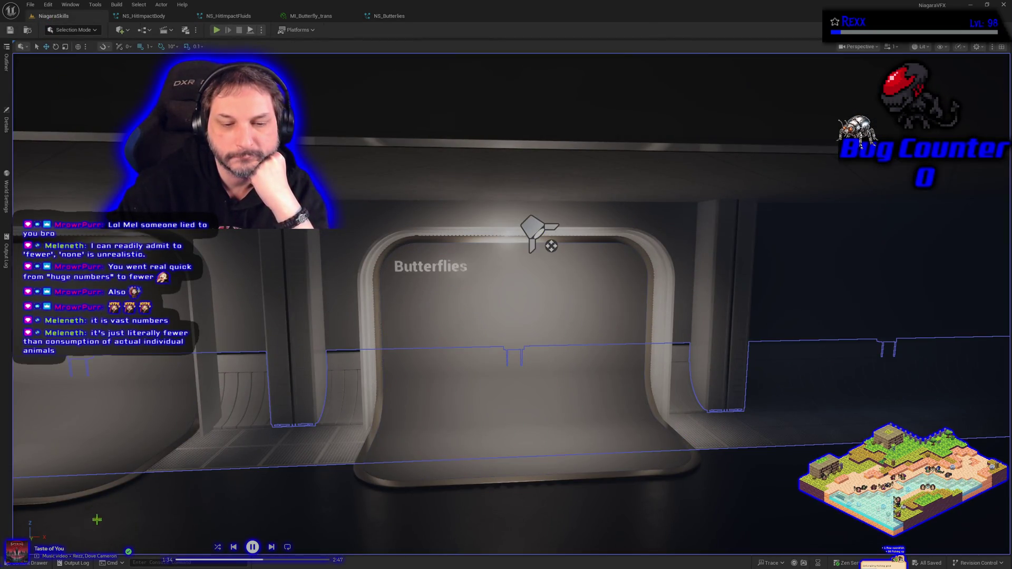
{"action": "key", "text": "ctrl+space"}
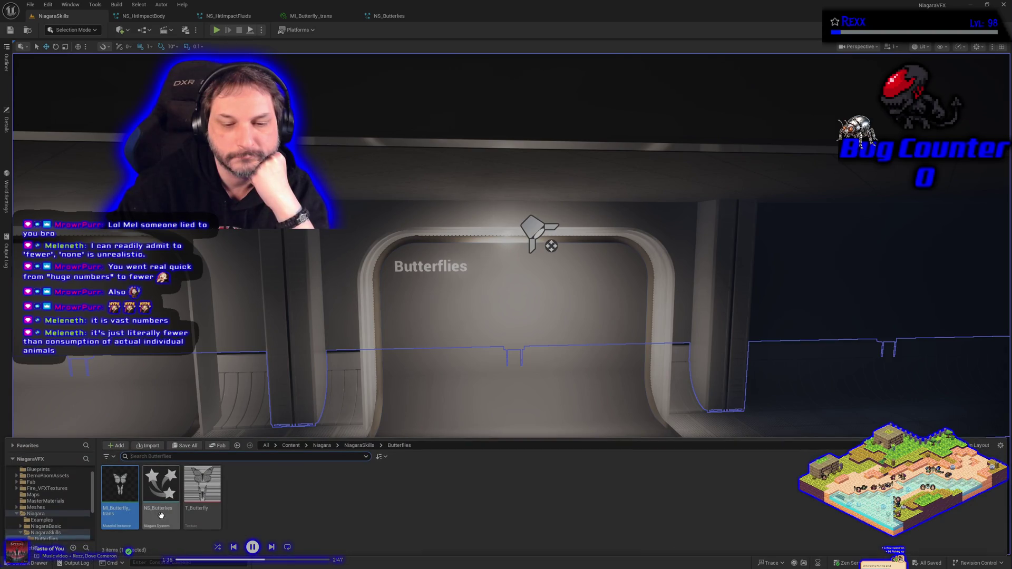
{"action": "left_click", "coordinate": [528, 380]}
{"action": "key", "text": "Delete"}
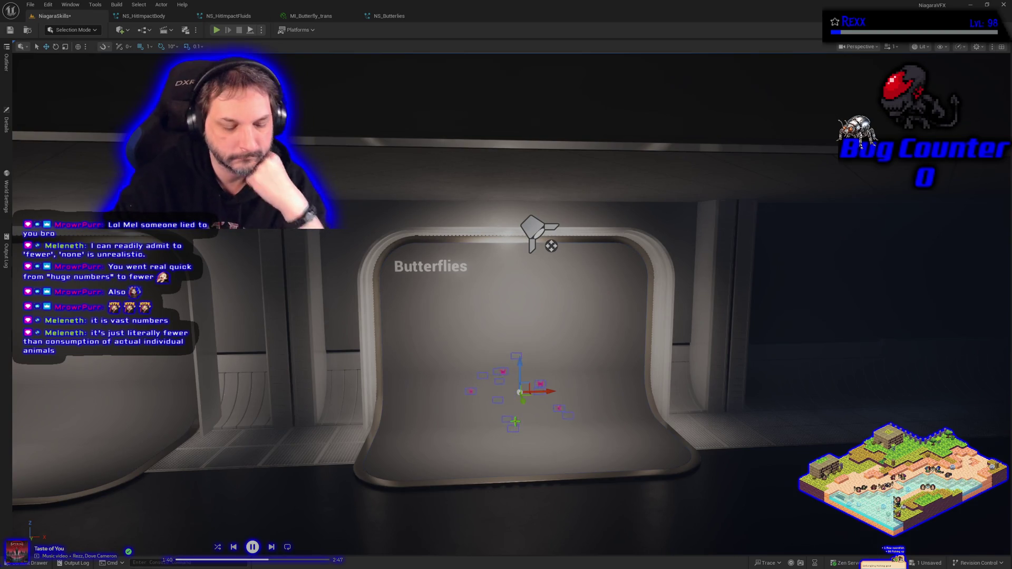
{"action": "mouse_move", "coordinate": [506, 316]}
{"action": "left_mouse_down"}
{"action": "mouse_move", "coordinate": [336, 322]}
{"action": "mouse_move", "coordinate": [652, 371]}
{"action": "mouse_move", "coordinate": [580, 359]}
{"action": "mouse_move", "coordinate": [565, 337]}
{"action": "mouse_move", "coordinate": [527, 254]}
{"action": "mouse_move", "coordinate": [559, 190]}
{"action": "mouse_move", "coordinate": [645, 310]}
{"action": "left_mouse_up"}
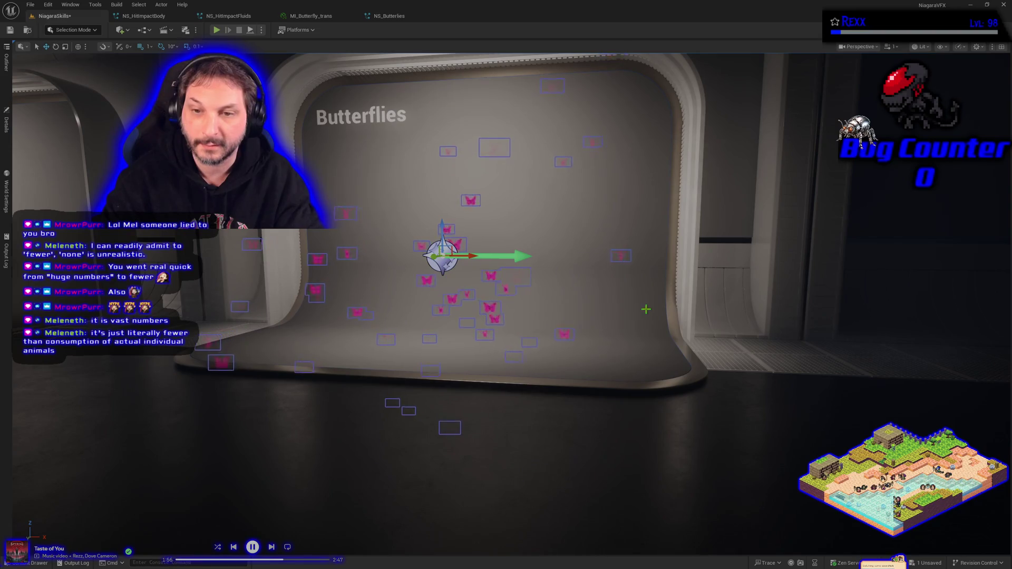
{"action": "left_click_drag", "start_coordinate": [633, 294], "coordinate": [491, 265]}
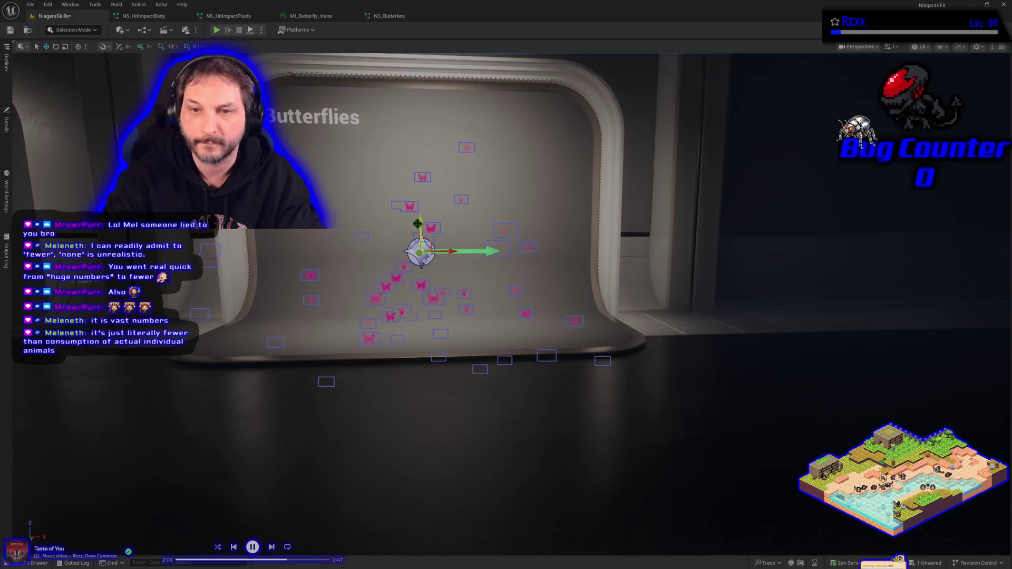
{"action": "left_click_drag", "start_coordinate": [417, 222], "coordinate": [406, 162]}
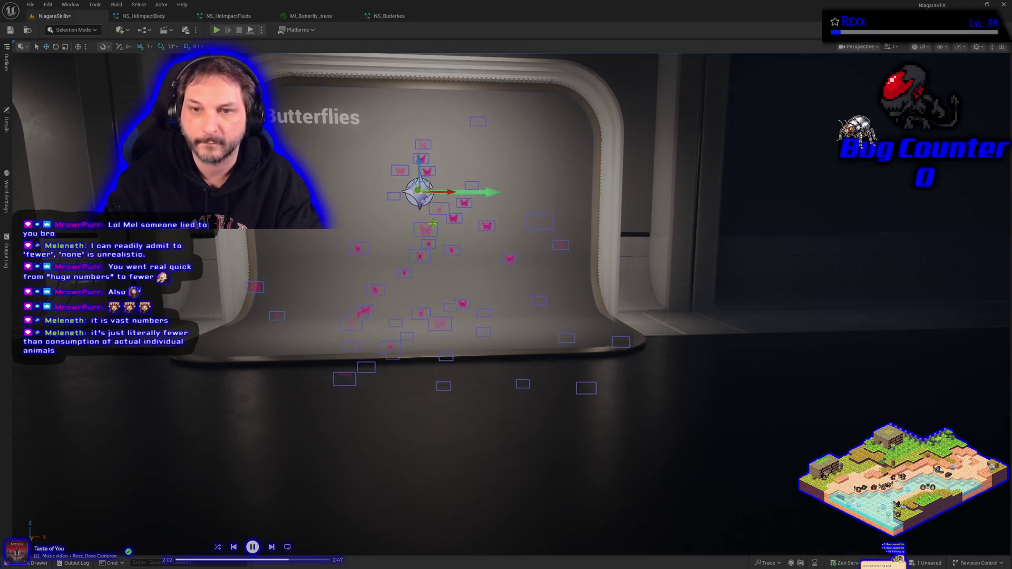
{"action": "key", "text": "Escape"}
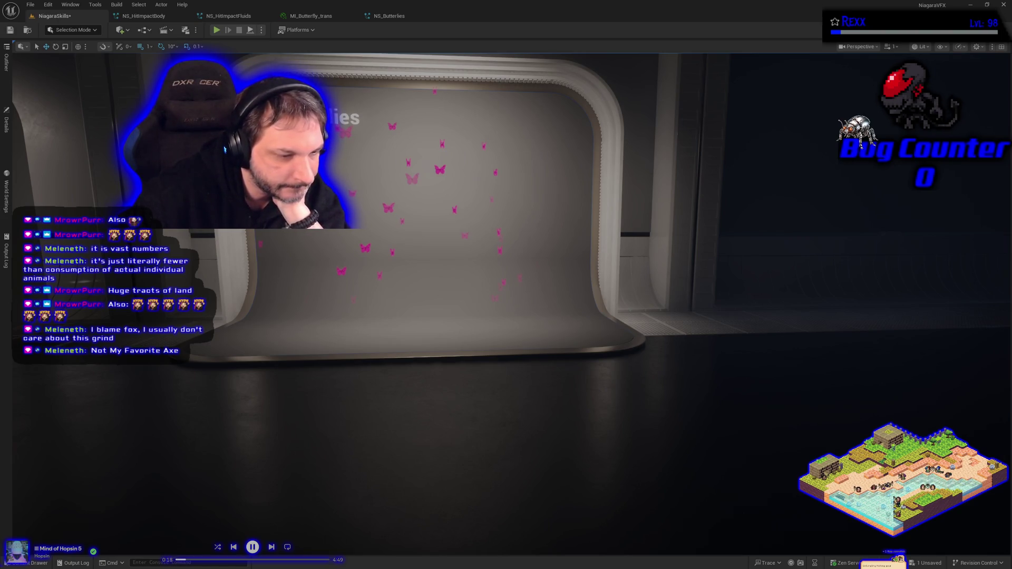
{"action": "left_click_drag", "start_coordinate": [477, 282], "coordinate": [477, 282]}
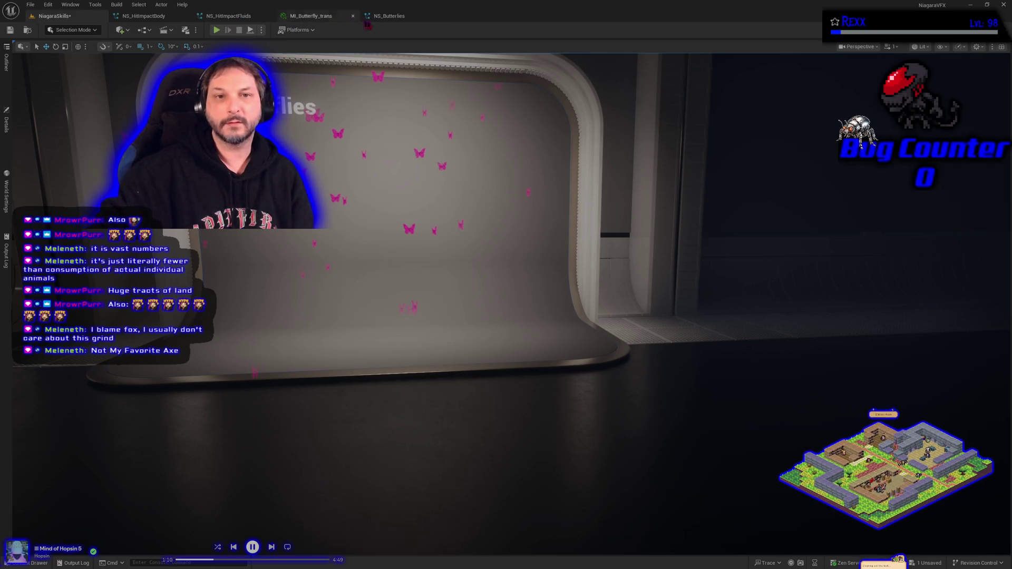
Set the NS_Butterflies sprite renderer alignment to Velocity Aligned, recompile, and return to the level.
{"action": "left_click", "coordinate": [386, 18]}
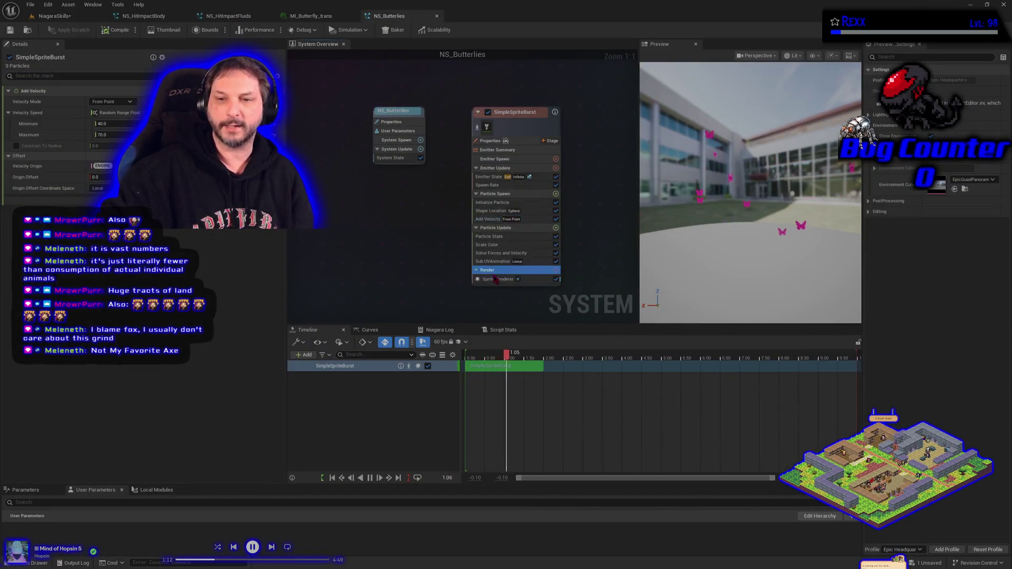
{"action": "left_click", "coordinate": [496, 279]}
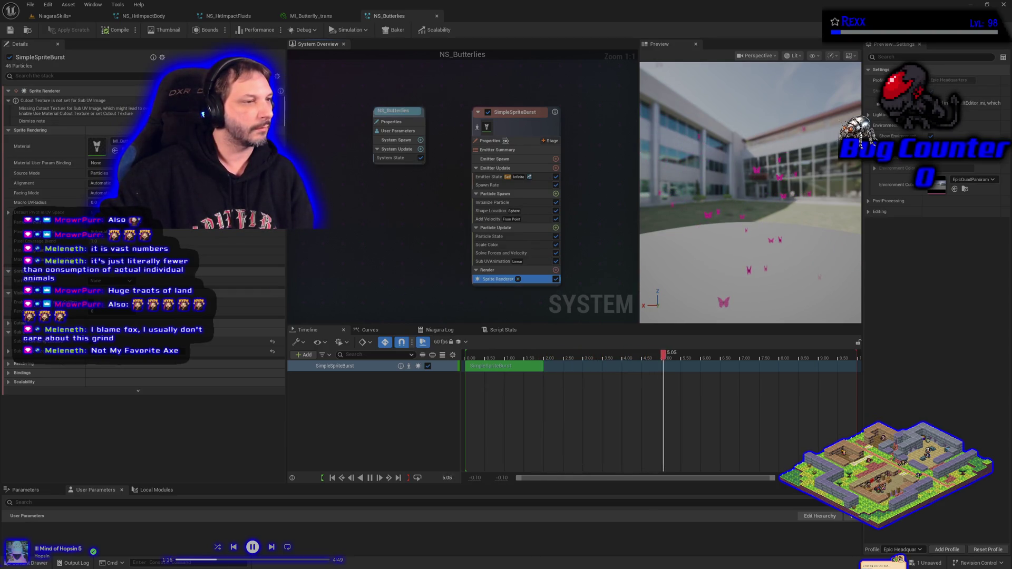
{"action": "left_click", "coordinate": [100, 183]}
{"action": "left_click", "coordinate": [98, 198]}
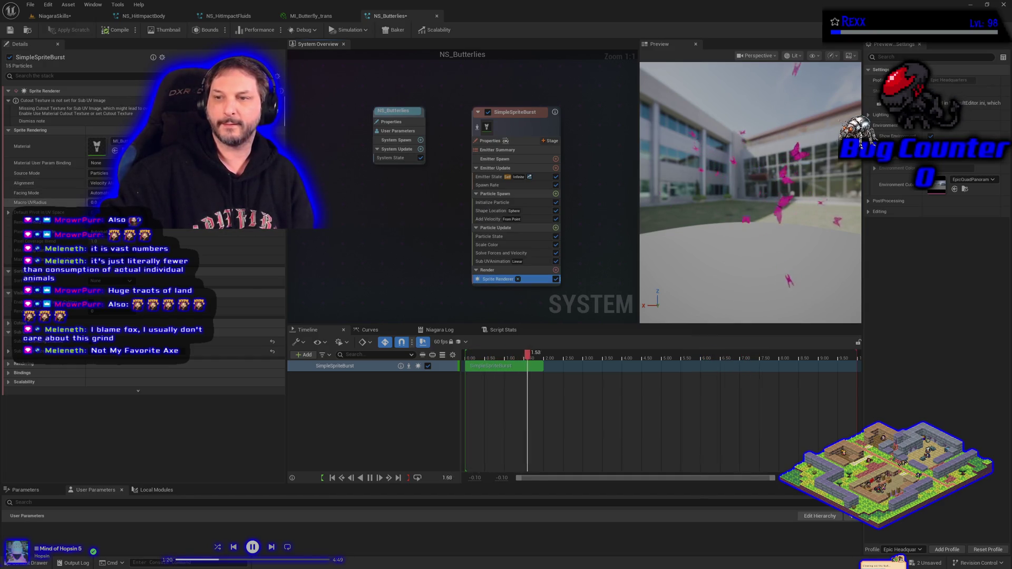
{"action": "left_click", "coordinate": [106, 32]}
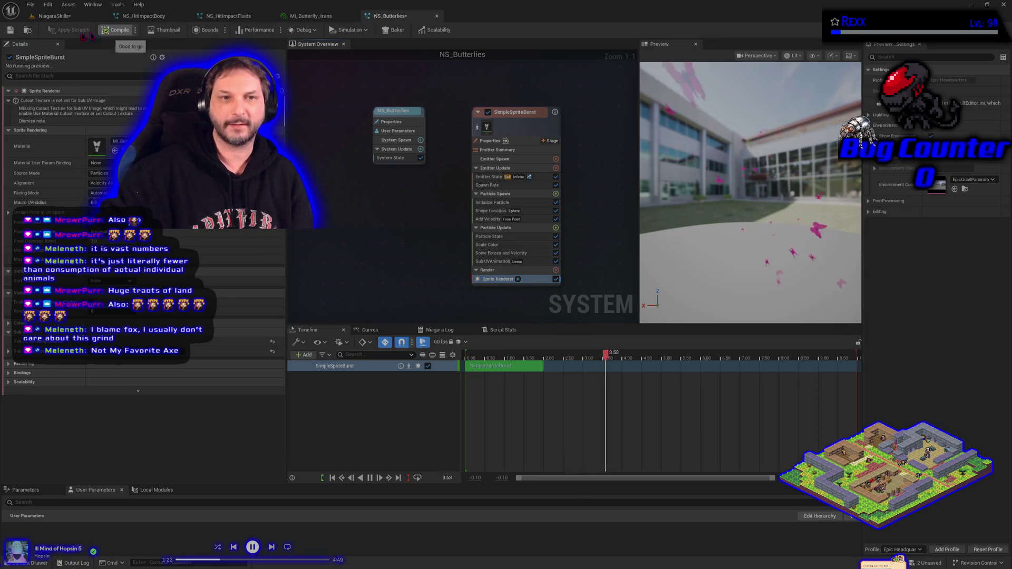
{"action": "left_click", "coordinate": [53, 16]}
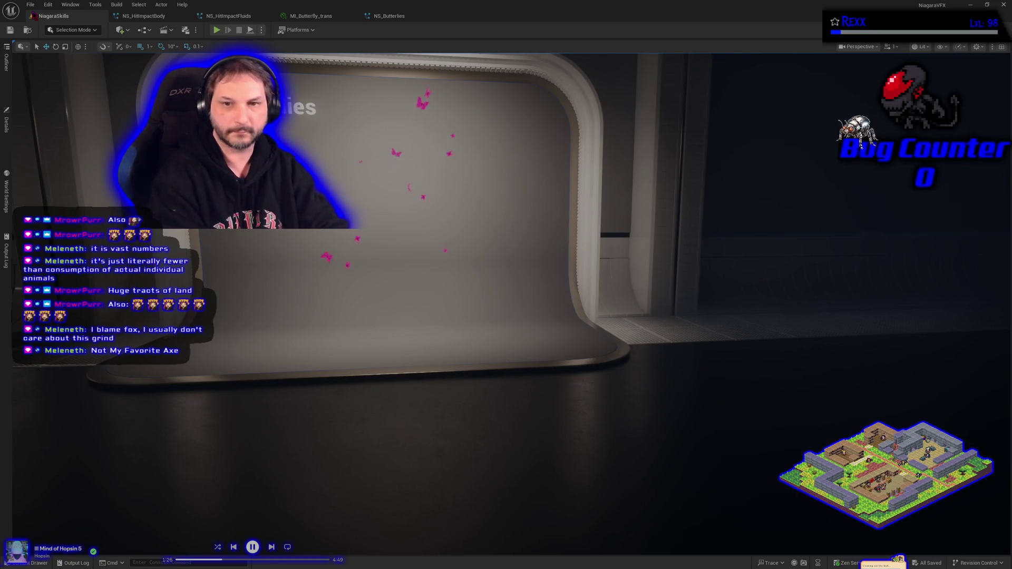
Save the level with Ctrl+S and switch back to the NS_Butterflies editor.
{"action": "key", "text": "ctrl+s"}
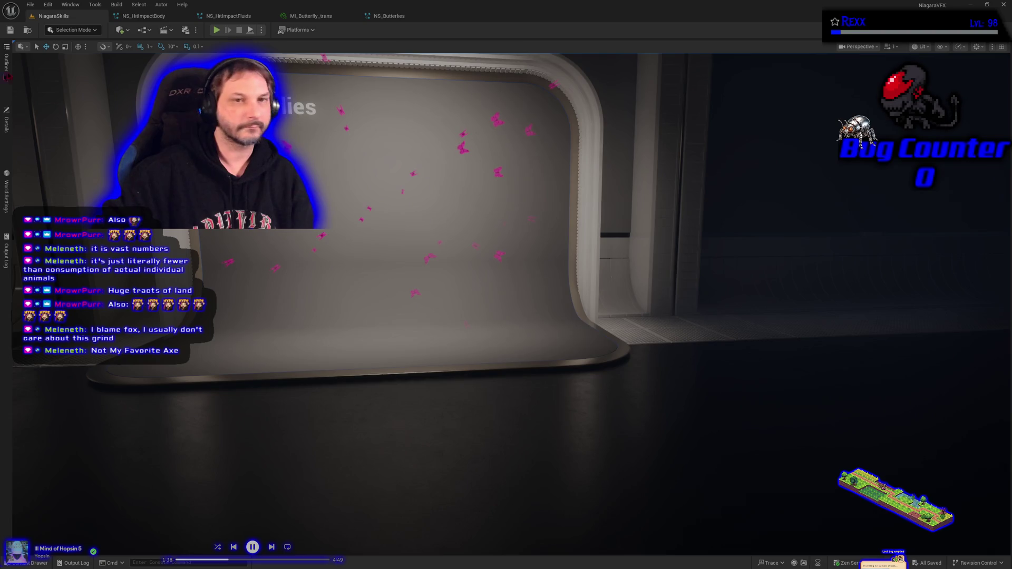
{"action": "left_click", "coordinate": [387, 16]}
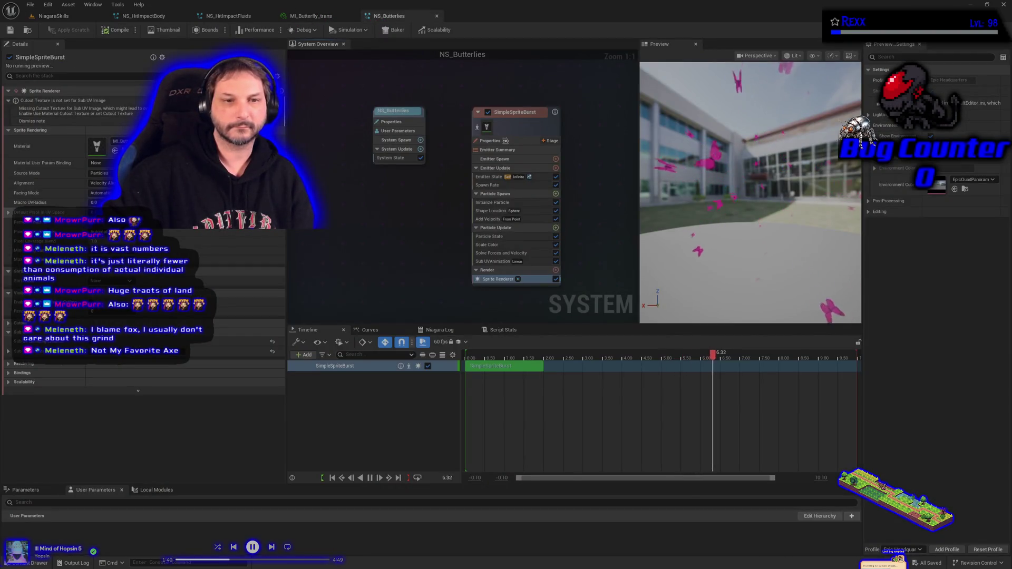
Change the Shape Location sphere radius to a Random Range Float from 200 to 300.
{"action": "left_click", "coordinate": [491, 210]}
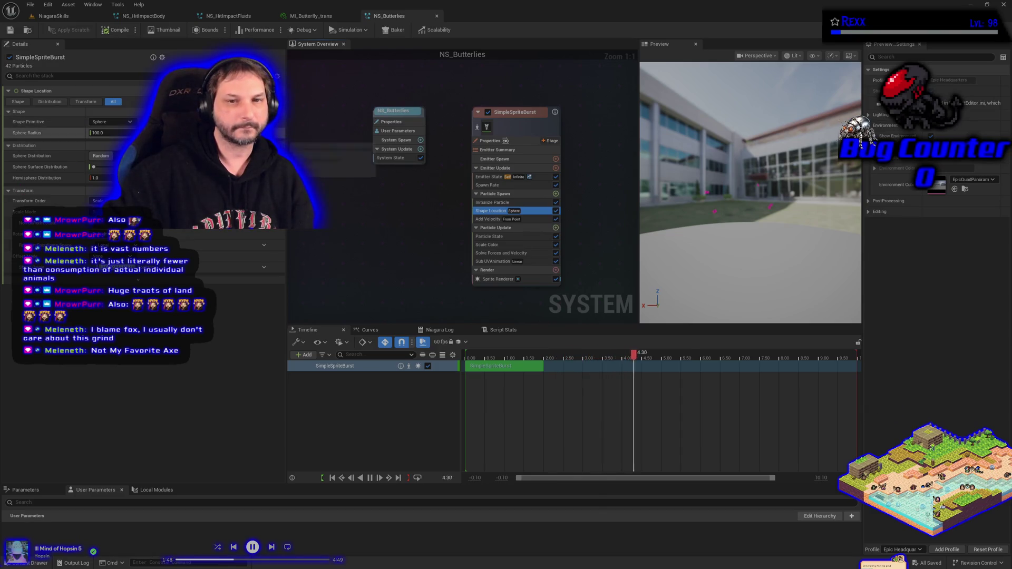
{"action": "left_click", "coordinate": [263, 133]}
{"action": "left_click", "coordinate": [211, 232]}
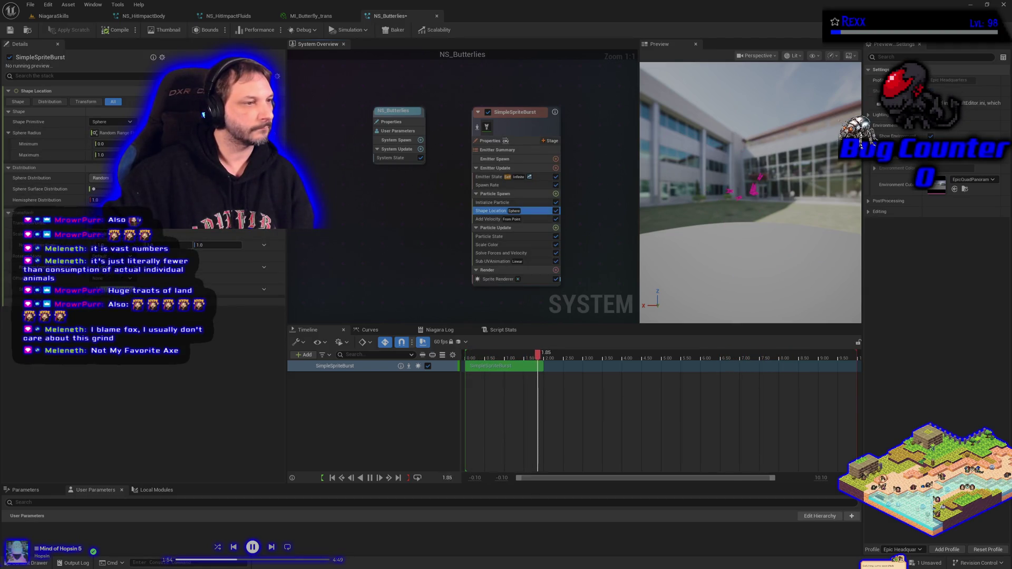
{"action": "type", "text": "200"}
{"action": "key", "text": "Return"}
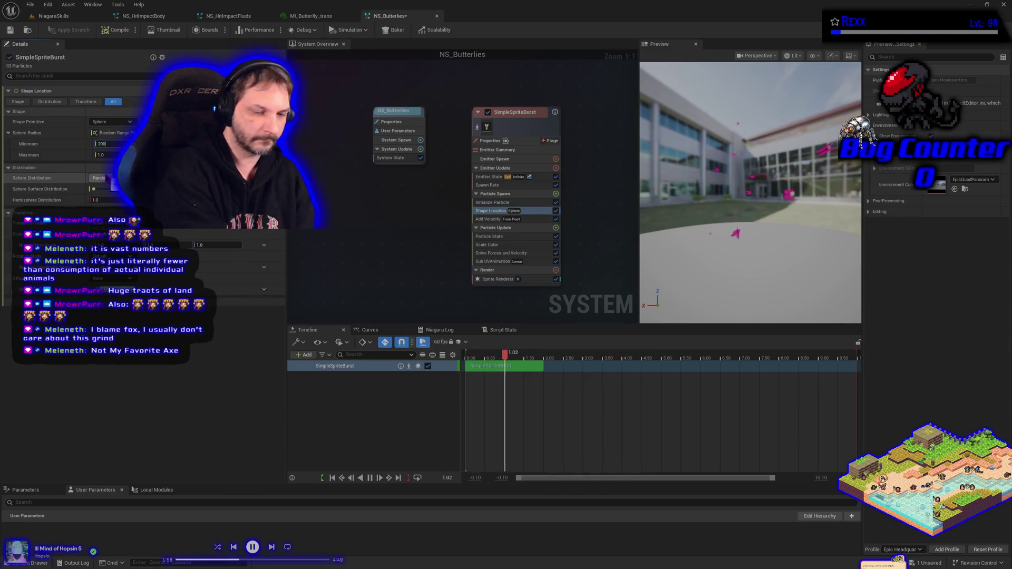
{"action": "key", "text": "Tab"}
{"action": "type", "text": "300"}
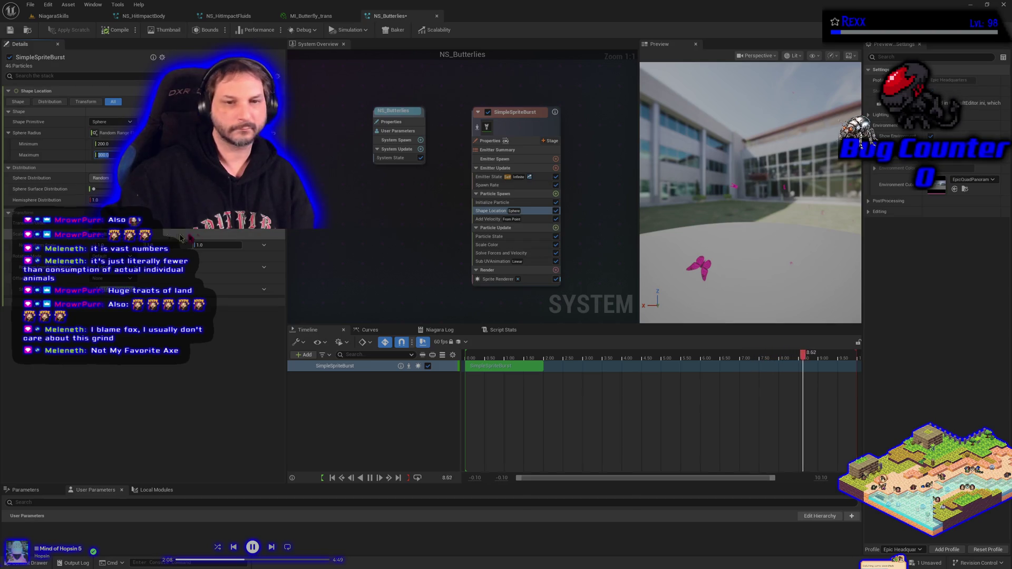
{"action": "left_click", "coordinate": [557, 228]}
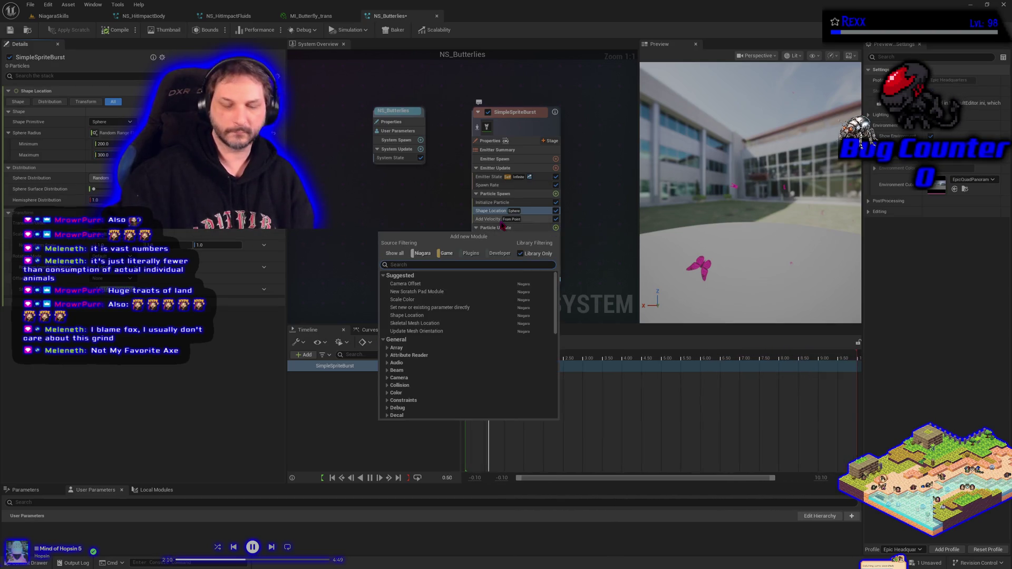
Search 'curl n' to add a Curl Noise Force module (strength 10.0) to Particle Update.
{"action": "type", "text": "curl"}
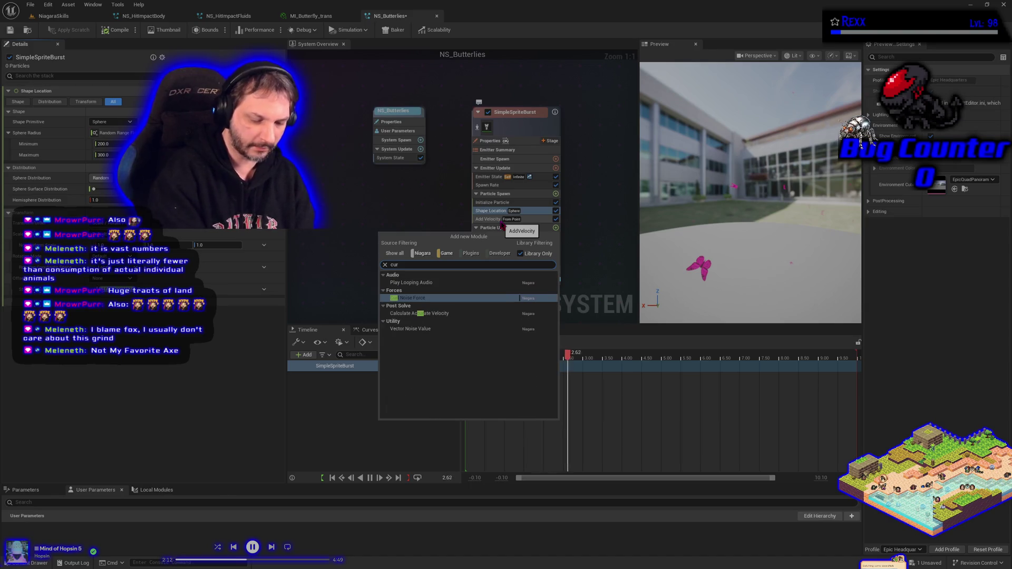
{"action": "type", "text": " n"}
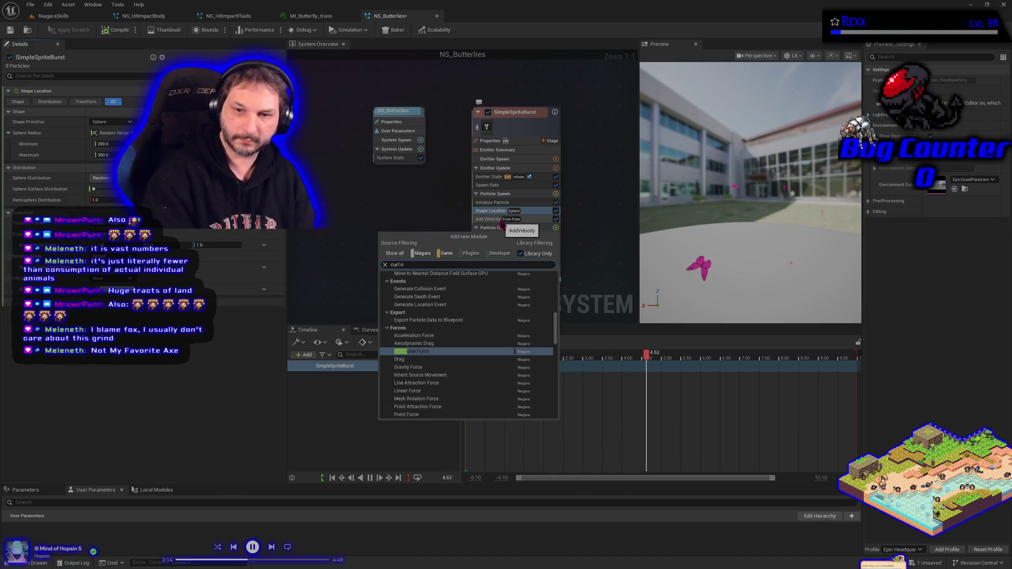
{"action": "key", "text": "Return"}
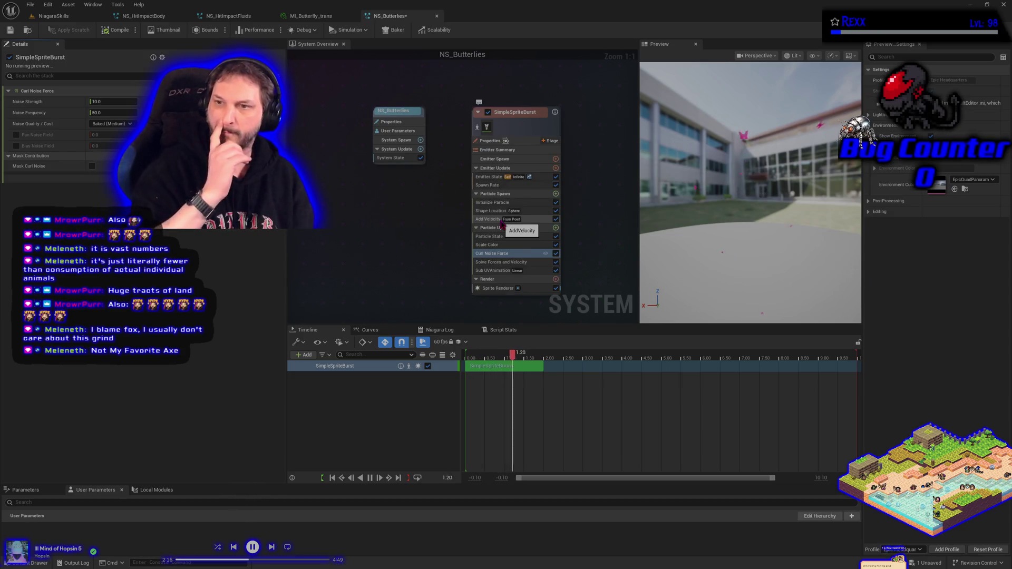
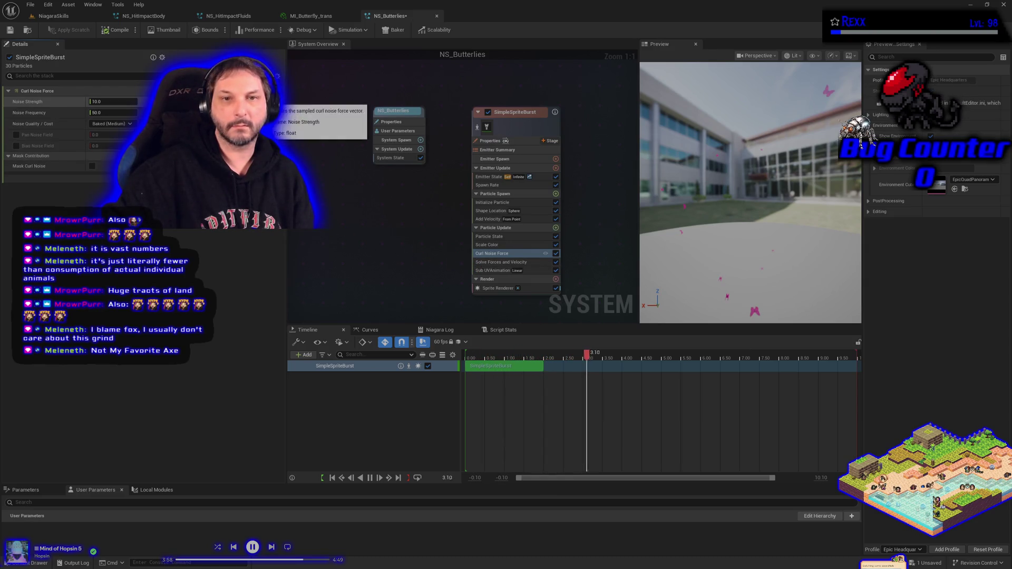
Make Curl Noise Force's Noise Strength a random float from 150 to 250 and save NS_Butterflies.
{"action": "key", "text": "ctrl+z"}
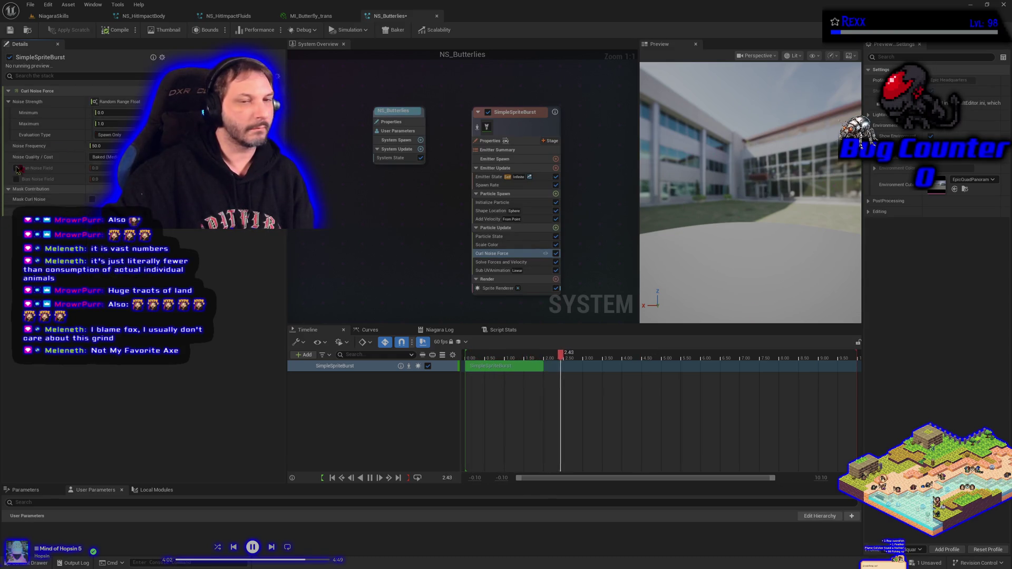
{"action": "left_click", "coordinate": [109, 114]}
{"action": "type", "text": "15"}
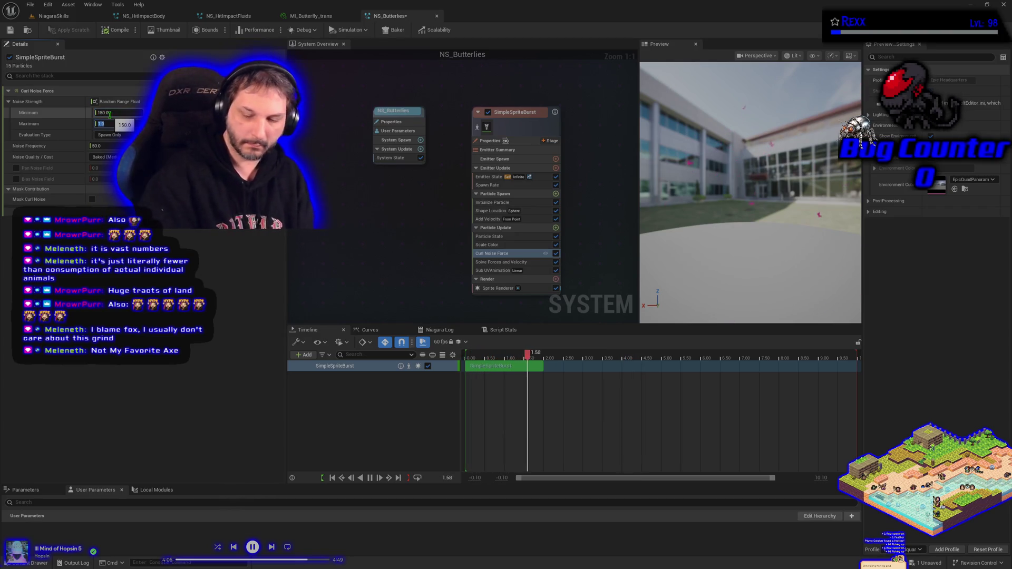
{"action": "type", "text": "350"}
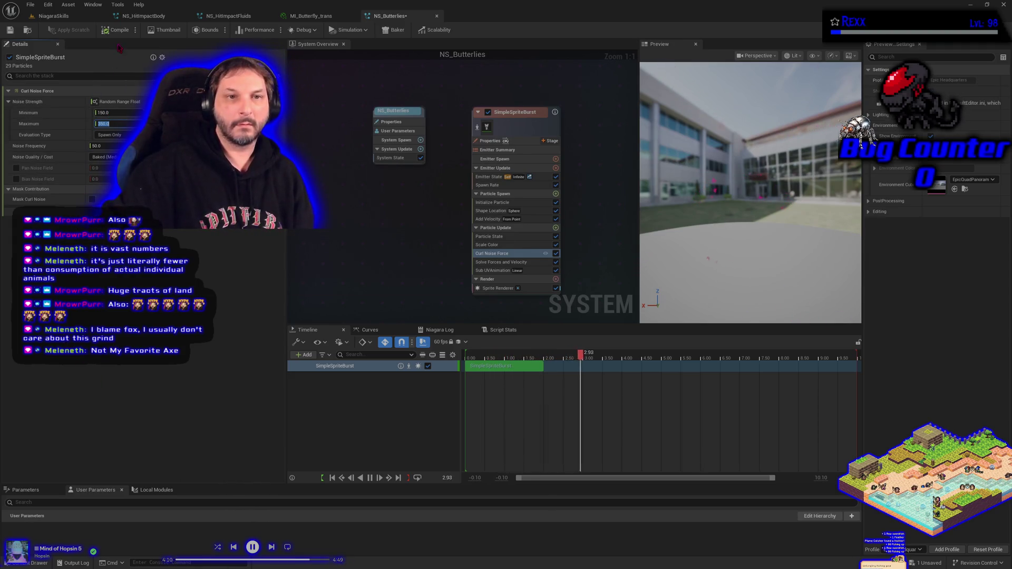
{"action": "left_click", "coordinate": [30, 4]}
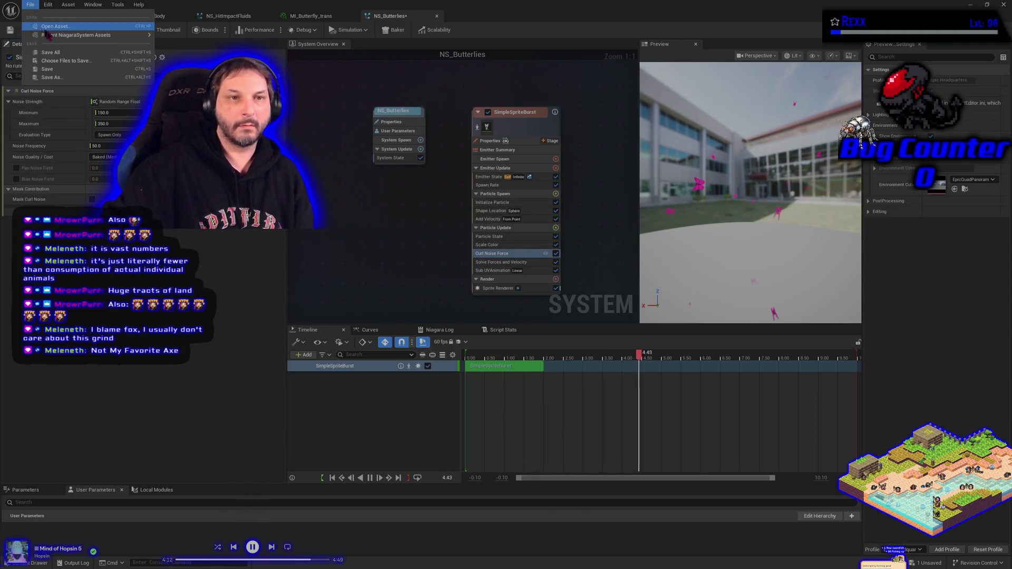
{"action": "left_click", "coordinate": [62, 58]}
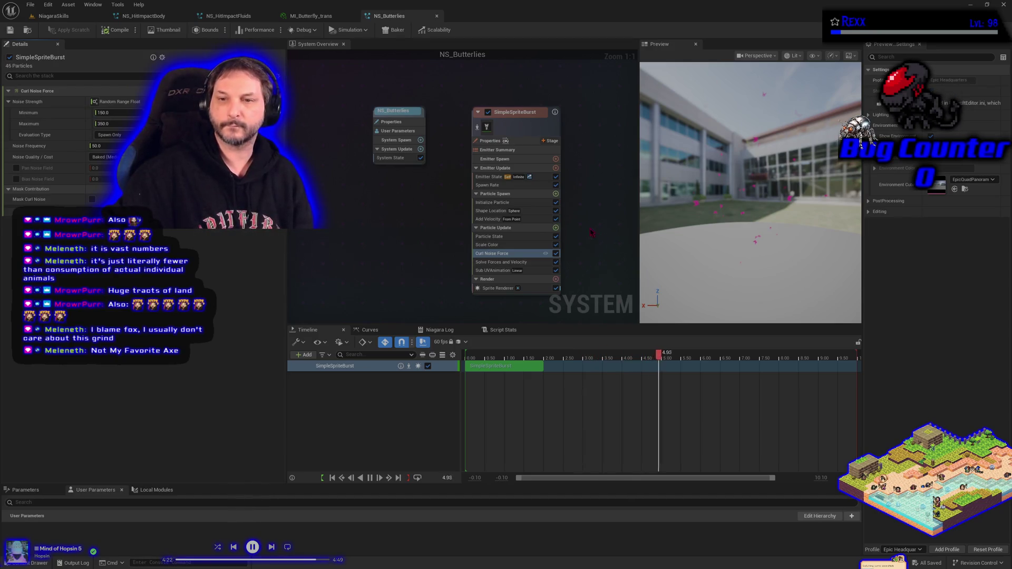
Add the Collision module to Particle Update, save NS_Butterflies, and return to the NiagaraSkills level.
{"action": "left_click", "coordinate": [556, 227]}
{"action": "type", "text": "coll"}
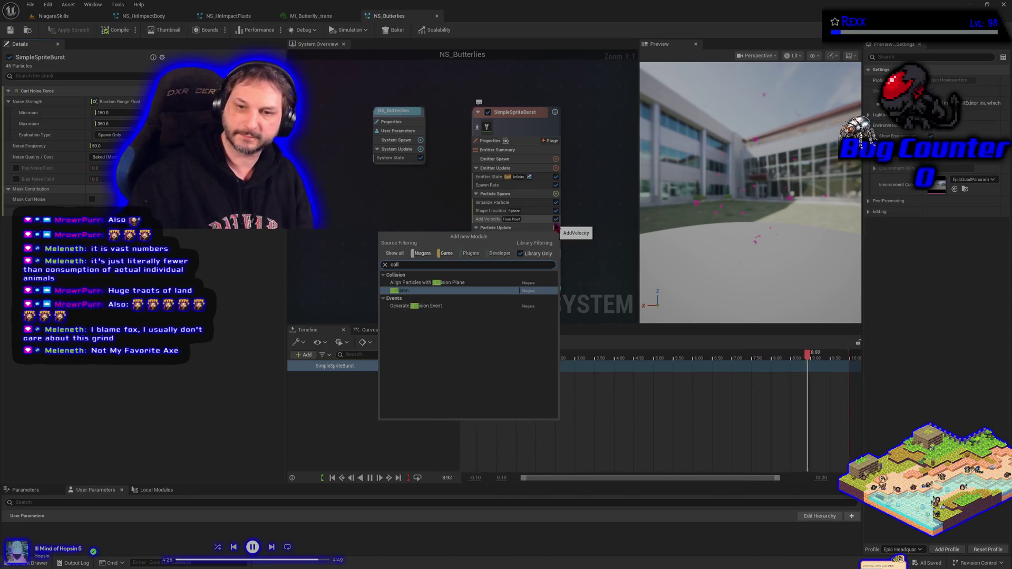
{"action": "key", "text": "Return"}
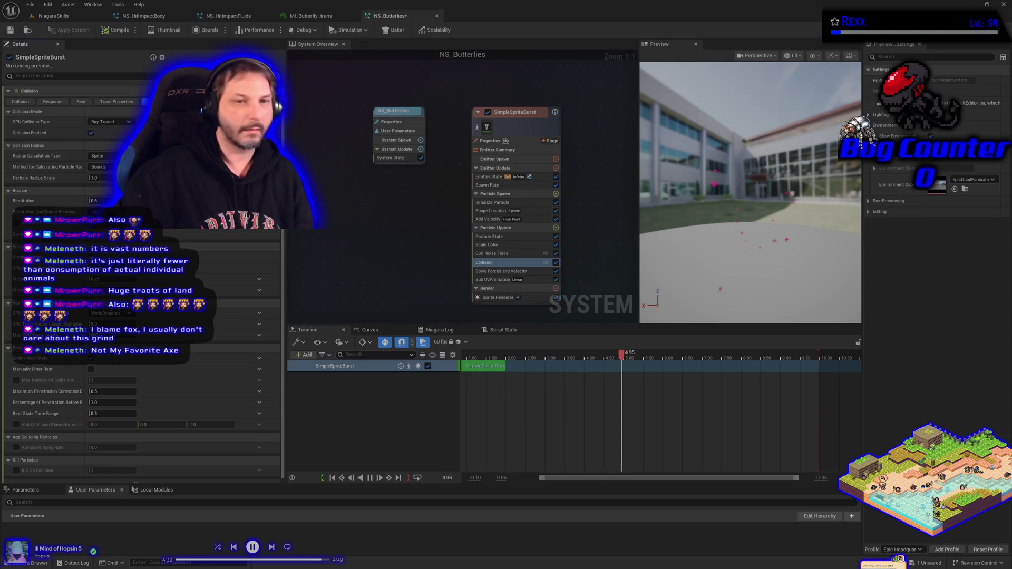
{"action": "left_click", "coordinate": [9, 29]}
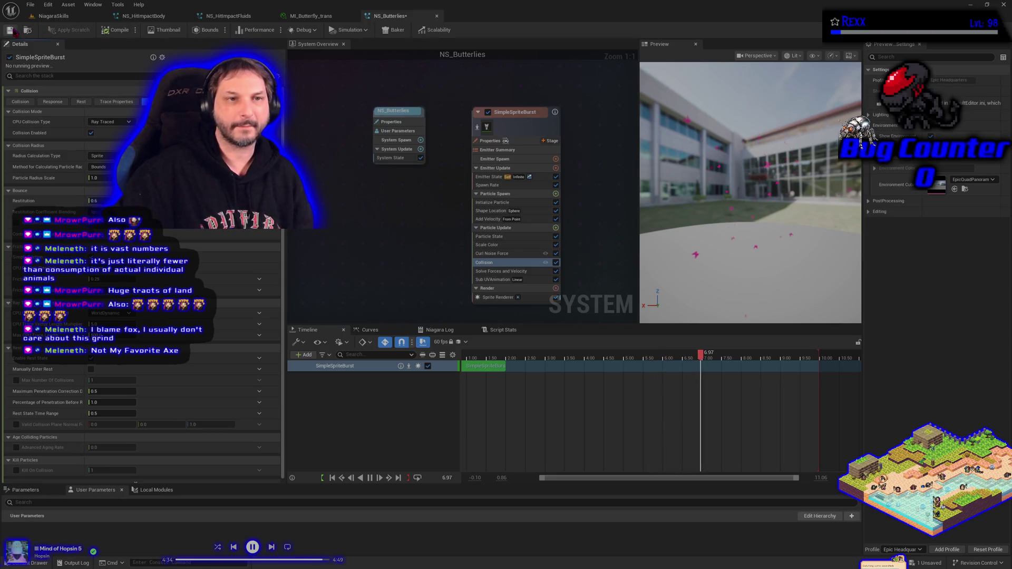
{"action": "left_click", "coordinate": [53, 16]}
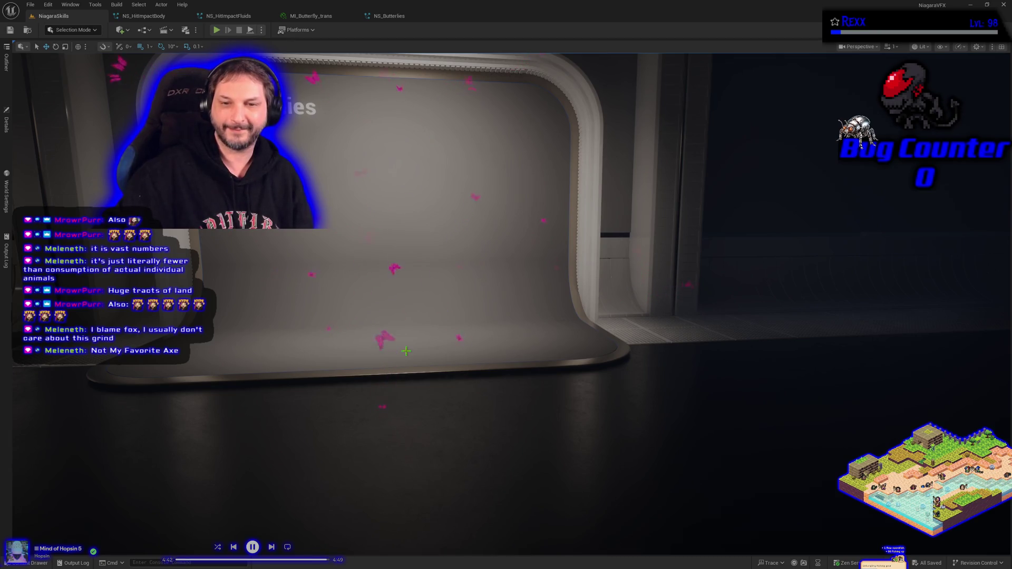
Frame the butterflies in front of the Butterflies display, then reopen NS_Butterflies.
{"action": "key", "text": "f"}
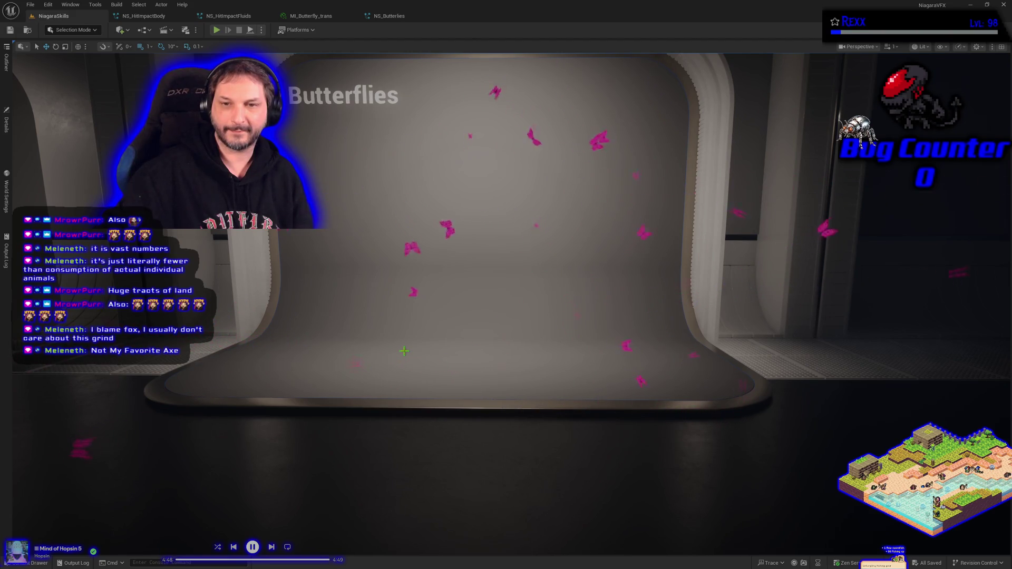
{"action": "scroll", "coordinate": [403, 352], "scroll_direction": "down", "scroll_amount": 2}
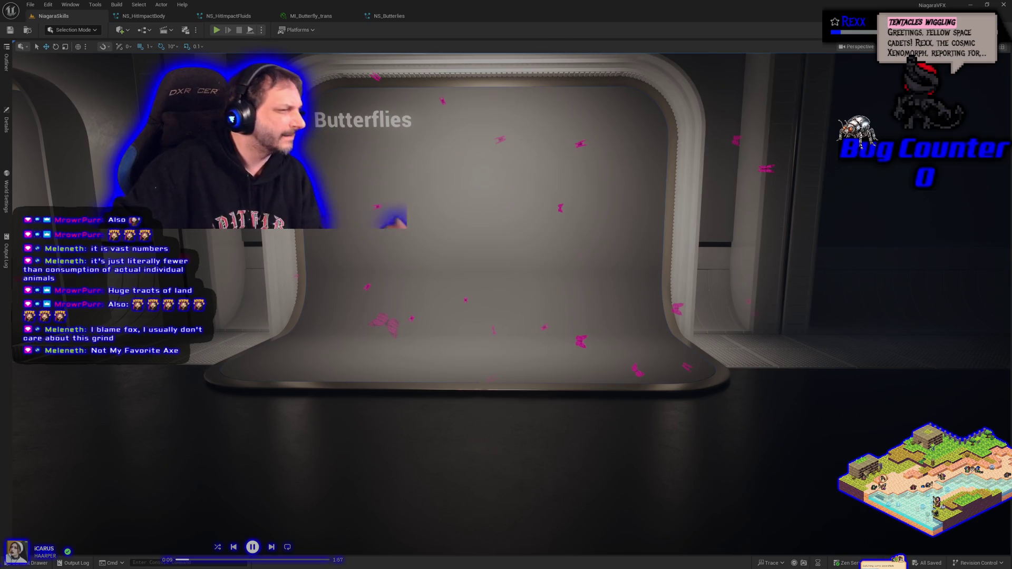
{"action": "left_click", "coordinate": [389, 16]}
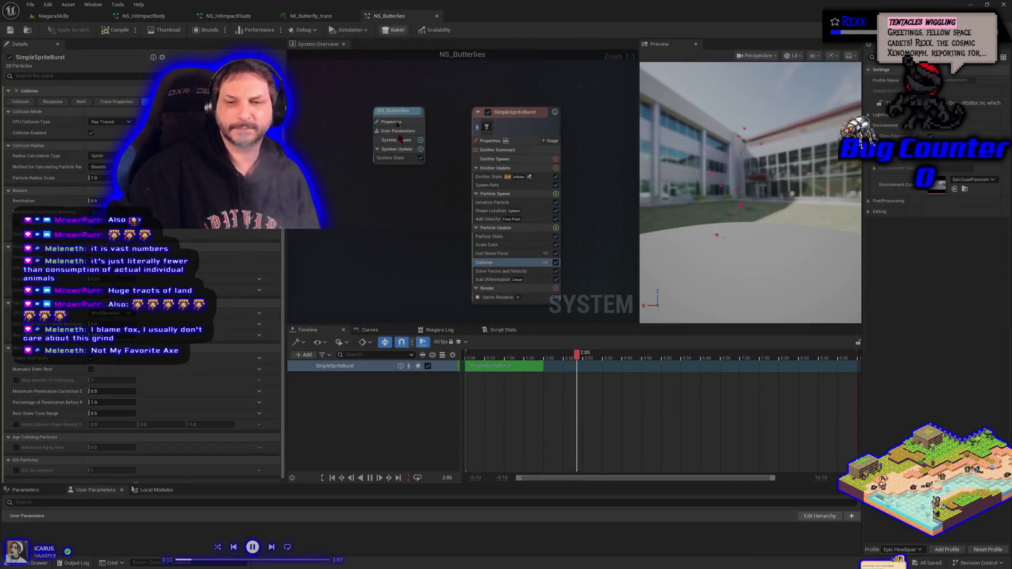
Flatten Scale Color's alpha curve so butterflies don't fade, save, and return to NiagaraSkills.
{"action": "left_click", "coordinate": [502, 245]}
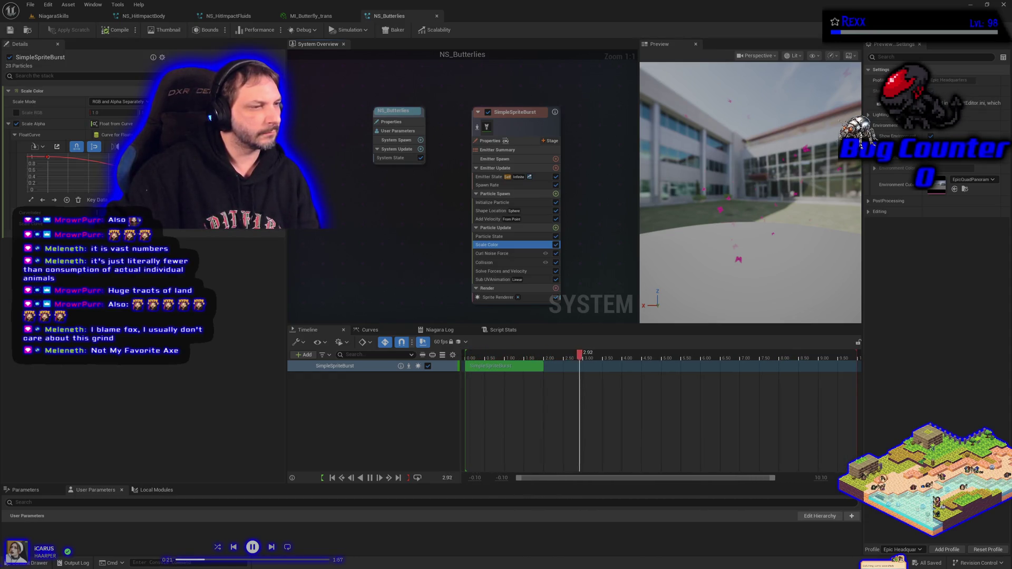
{"action": "left_click", "coordinate": [48, 159]}
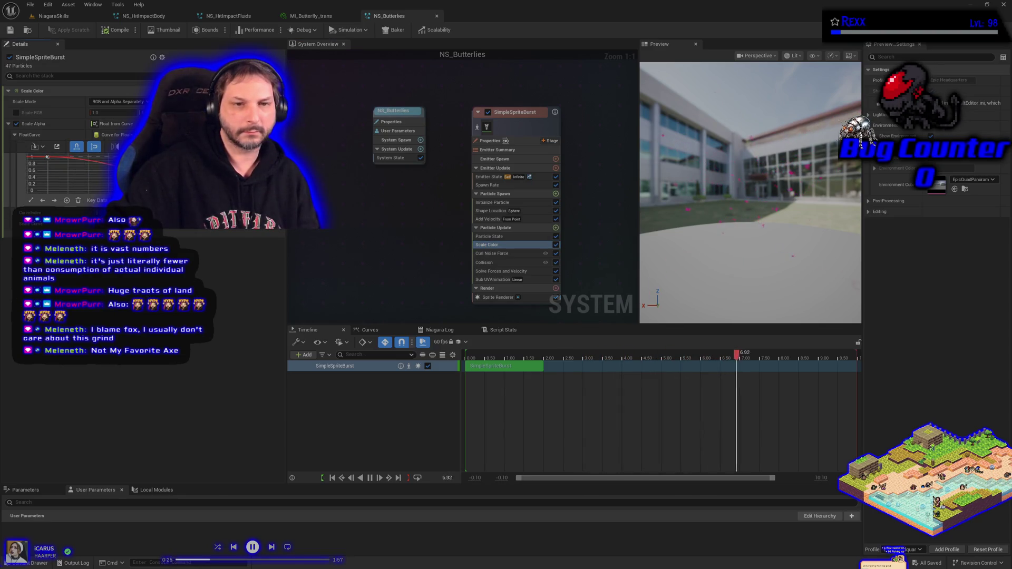
{"action": "left_click_drag", "start_coordinate": [47, 157], "coordinate": [48, 157]}
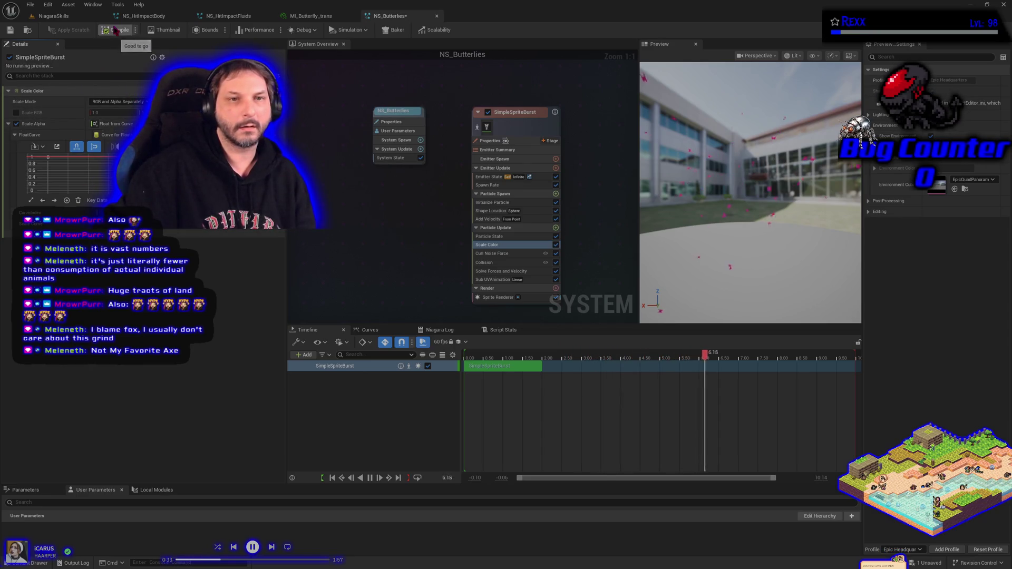
{"action": "left_click", "coordinate": [30, 4]}
{"action": "left_click", "coordinate": [57, 59]}
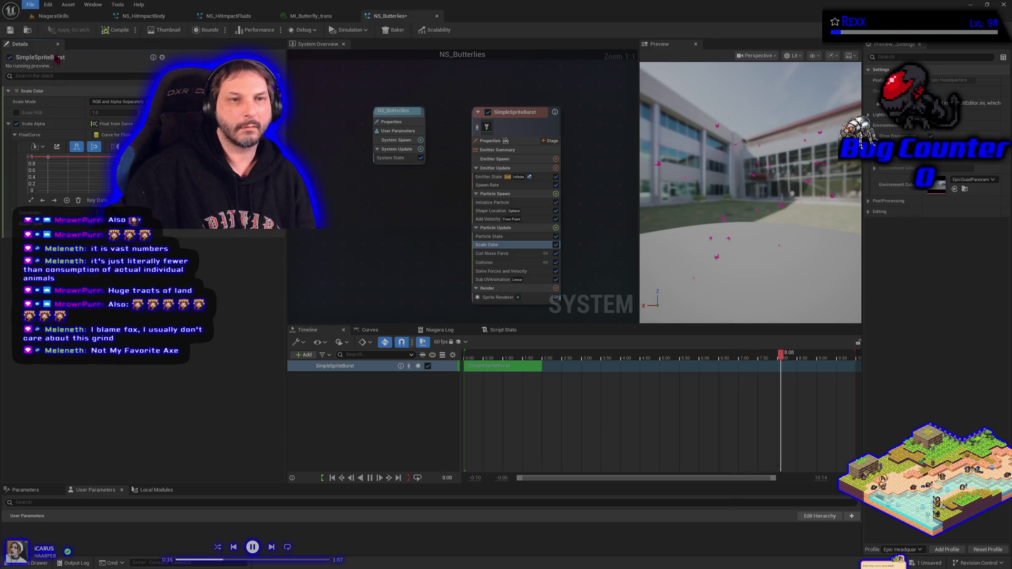
{"action": "left_click", "coordinate": [46, 20]}
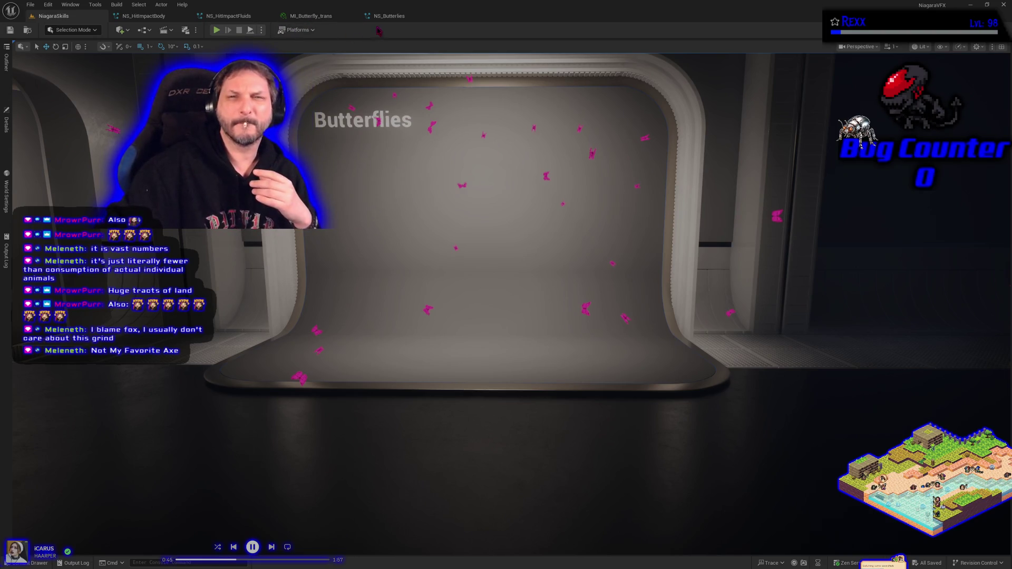
In NS_Butterflies, rename the SimpleSpriteBurst emitter to Pink_Butterflies.
{"action": "left_click", "coordinate": [389, 16]}
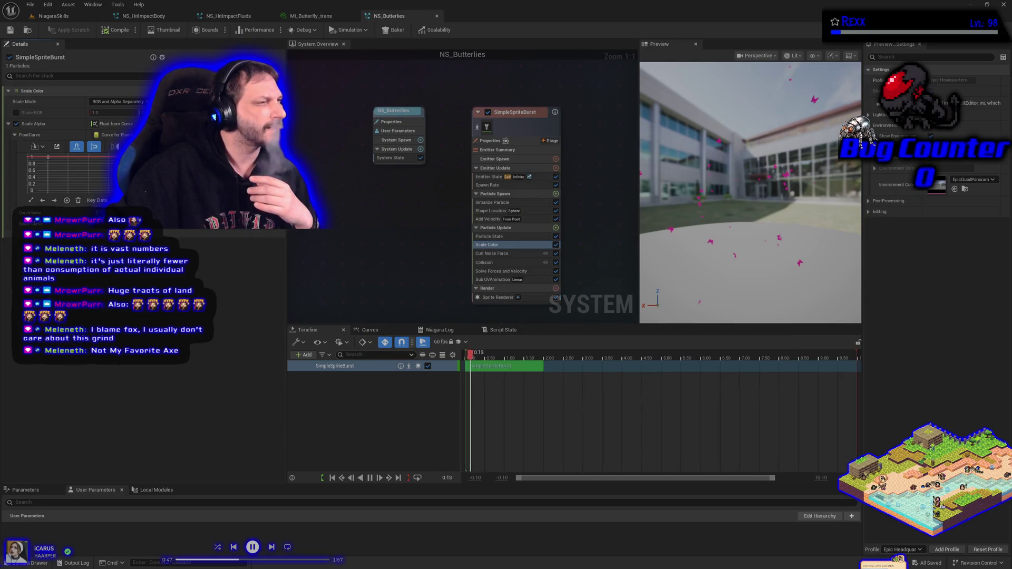
{"action": "double_click", "coordinate": [510, 116]}
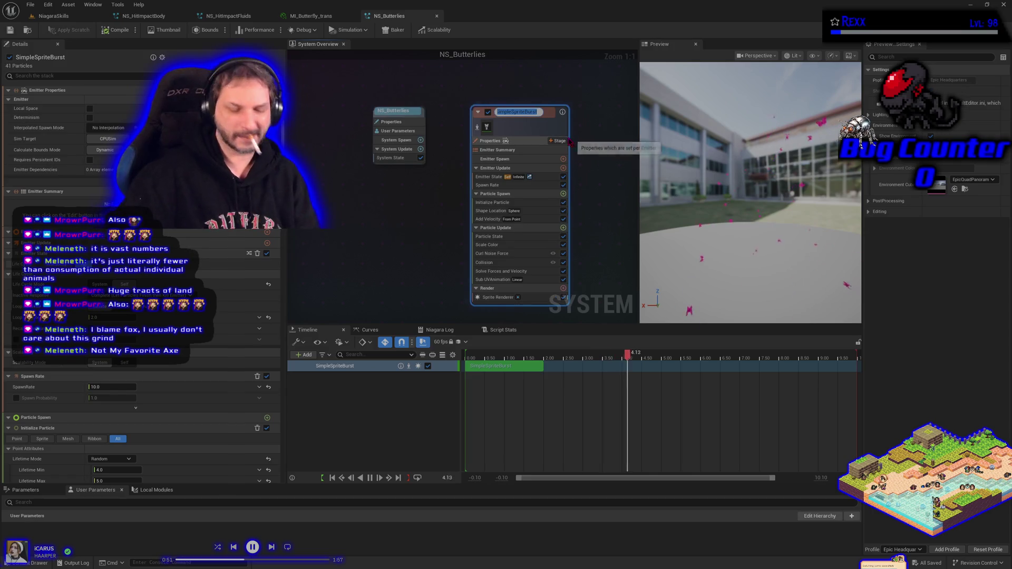
{"action": "type", "text": "Pink"}
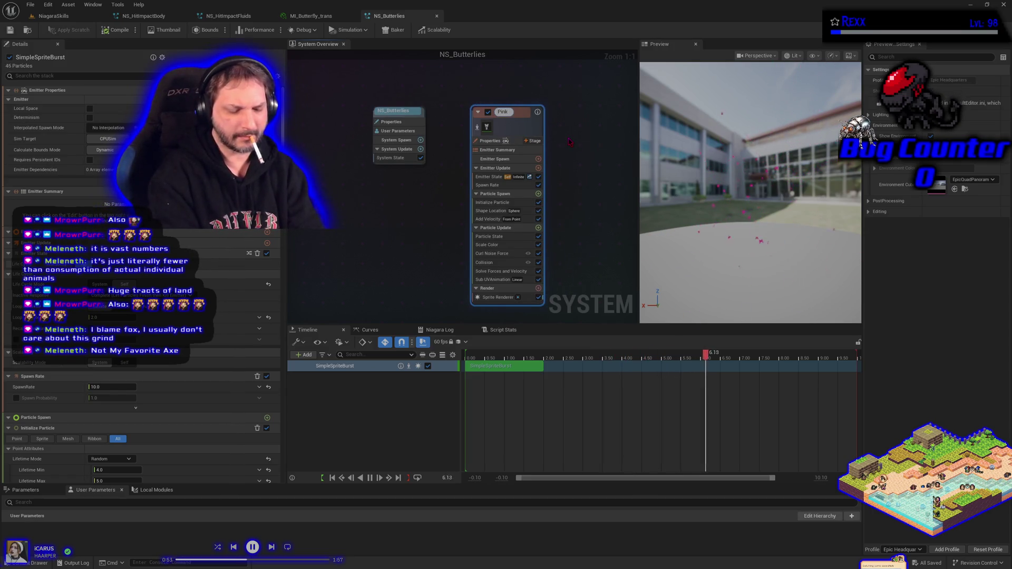
{"action": "type", "text": " Butterfl"}
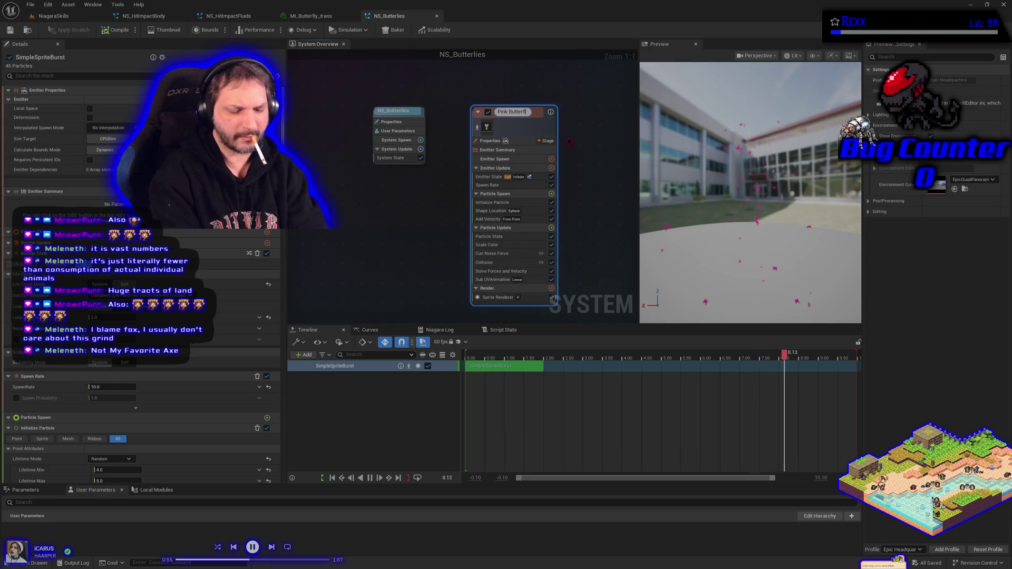
{"action": "type", "text": "ies"}
{"action": "key", "text": "Return"}
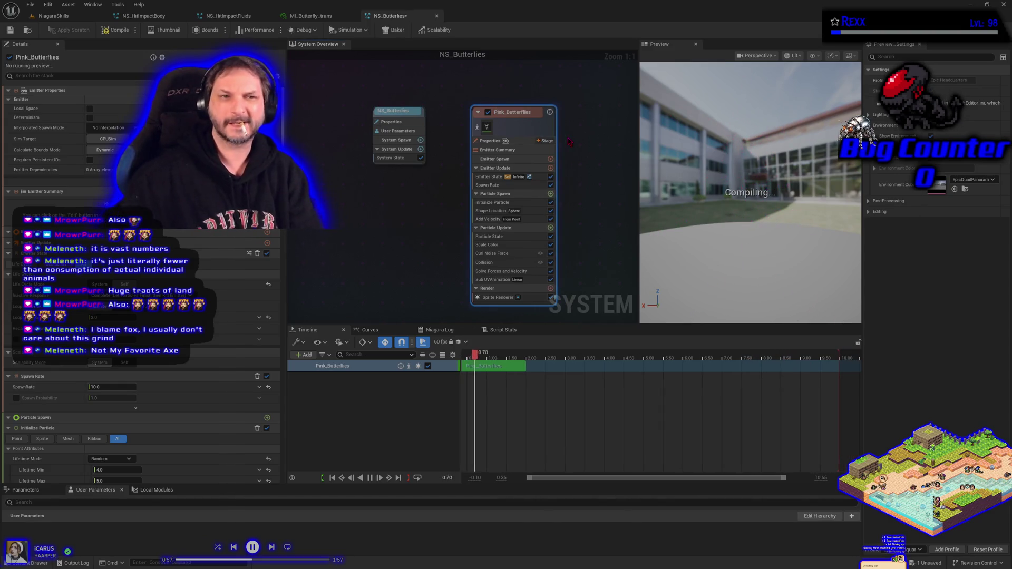
{"action": "left_click", "coordinate": [387, 174]}
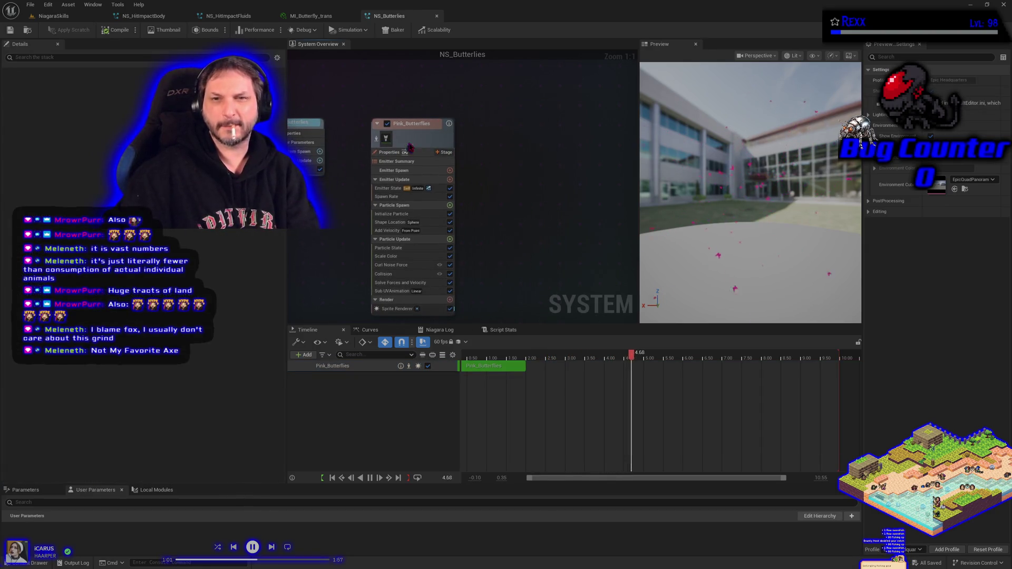
Duplicate Pink_Butterflies, place the copy beside it, and name it Blue_Butterflies.
{"action": "left_click", "coordinate": [446, 153]}
{"action": "key", "text": "ctrl+v"}
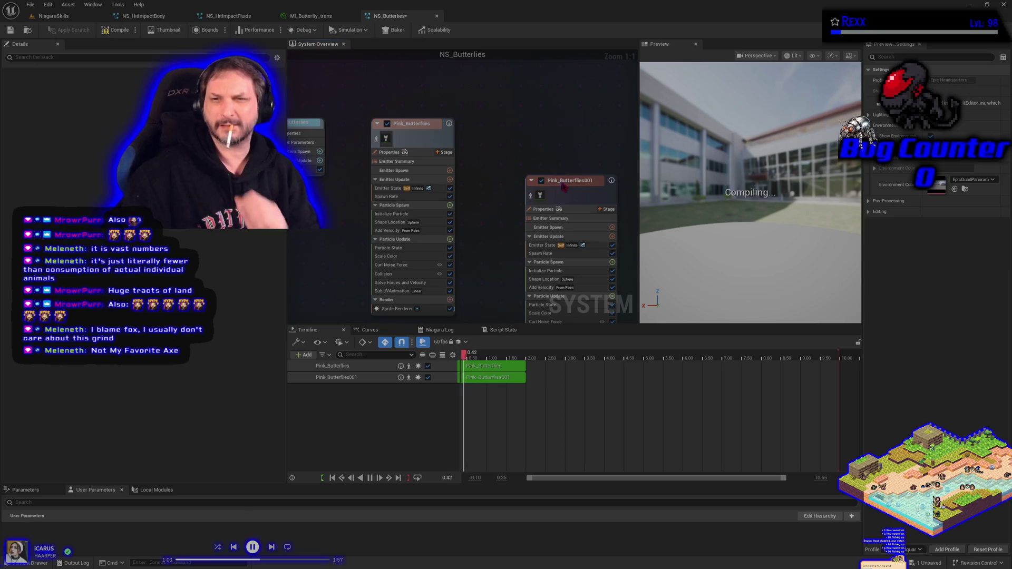
{"action": "left_click_drag", "start_coordinate": [557, 186], "coordinate": [529, 139]}
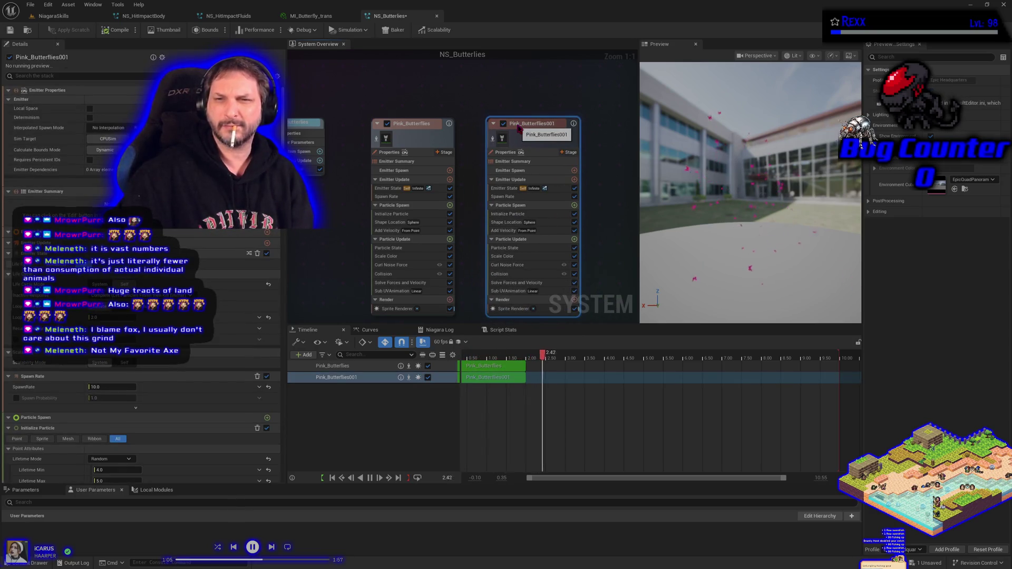
{"action": "double_click", "coordinate": [518, 125]}
{"action": "type", "text": "B"}
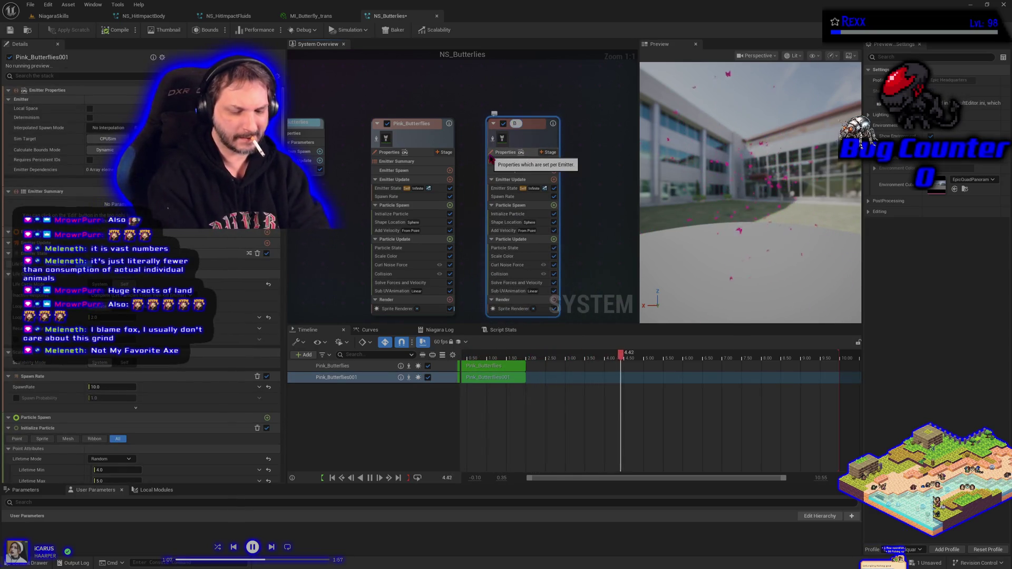
{"action": "type", "text": "lue Butterflies"}
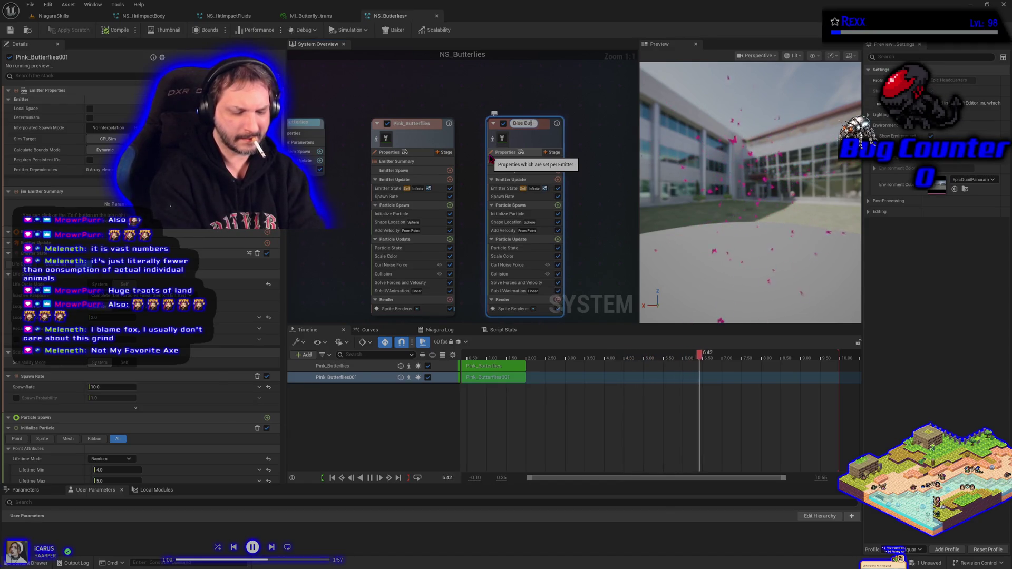
{"action": "key", "text": "Return"}
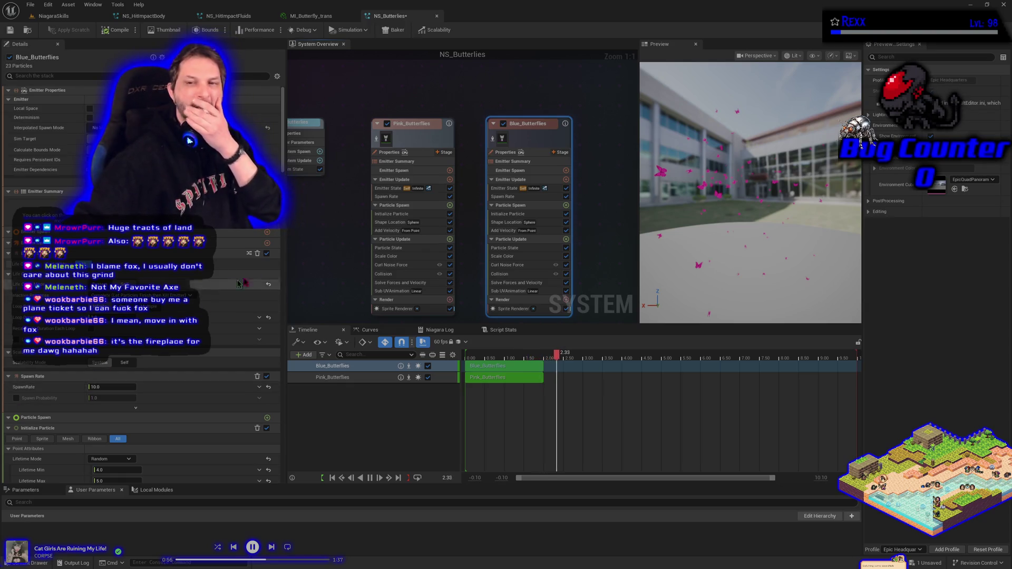
Set Blue_Butterflies' Initialize Particle colour to blue.
{"action": "left_click", "coordinate": [508, 213]}
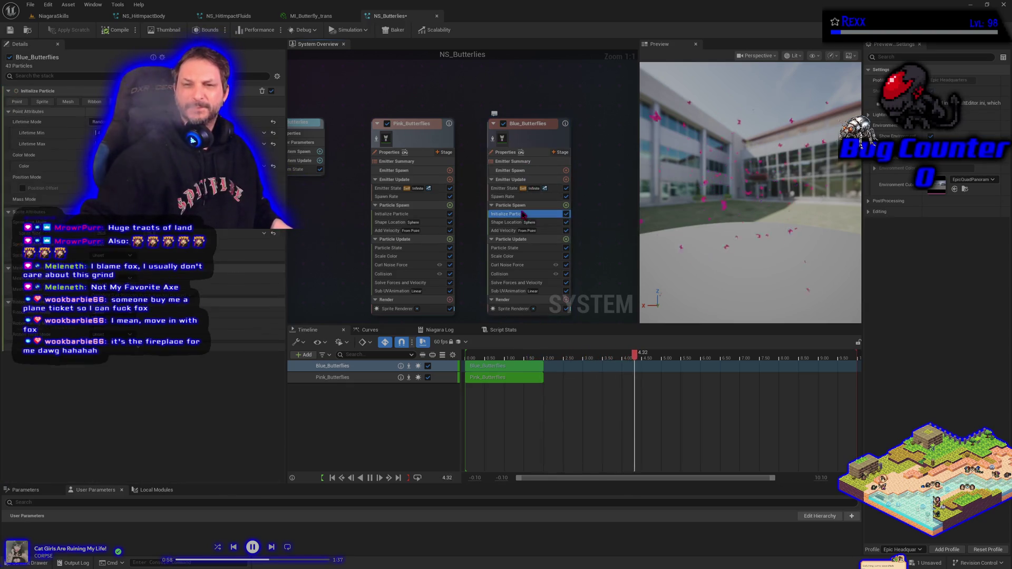
{"action": "left_click", "coordinate": [110, 166]}
{"action": "left_click", "coordinate": [293, 328]}
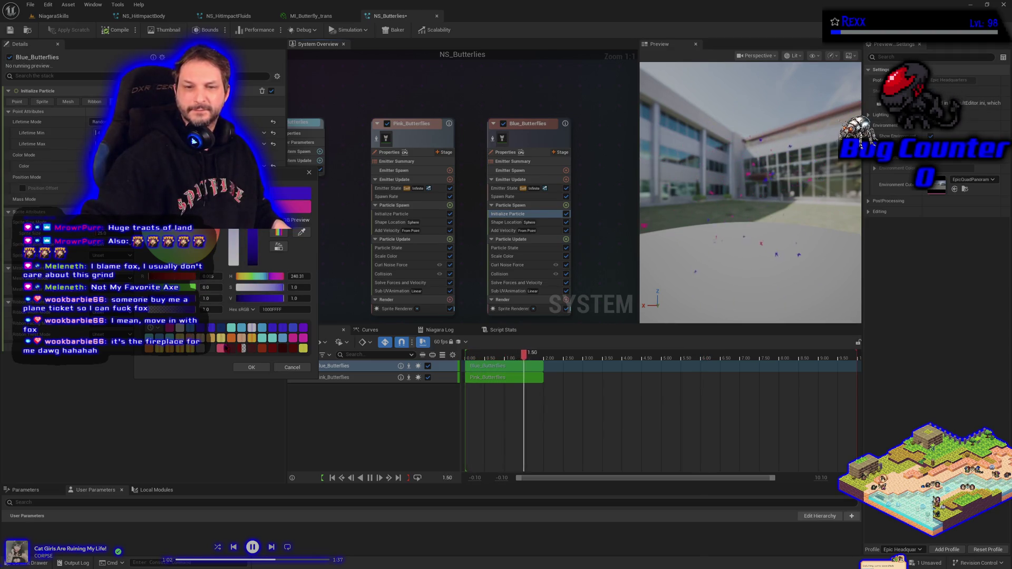
{"action": "left_click", "coordinate": [245, 369]}
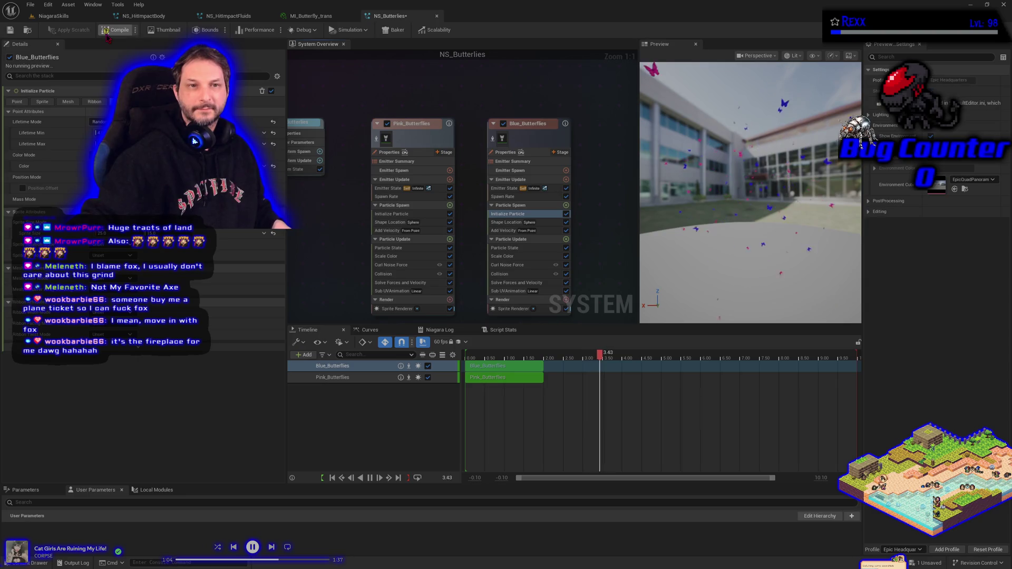
Save NS_Butterflies and return to the NiagaraSkills level to see pink and blue butterflies.
{"action": "left_click", "coordinate": [31, 4]}
{"action": "left_click", "coordinate": [51, 41]}
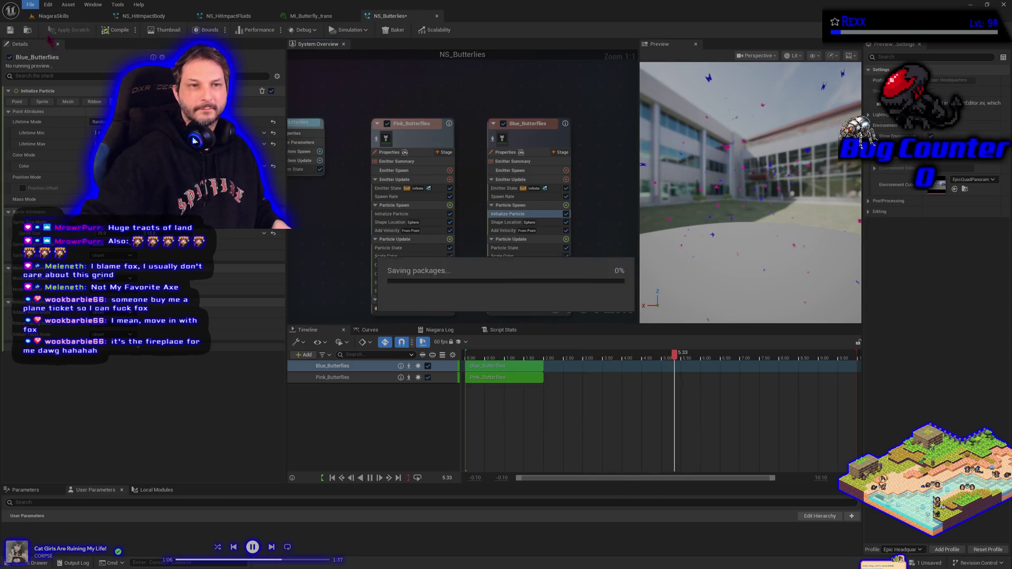
{"action": "left_click", "coordinate": [48, 16]}
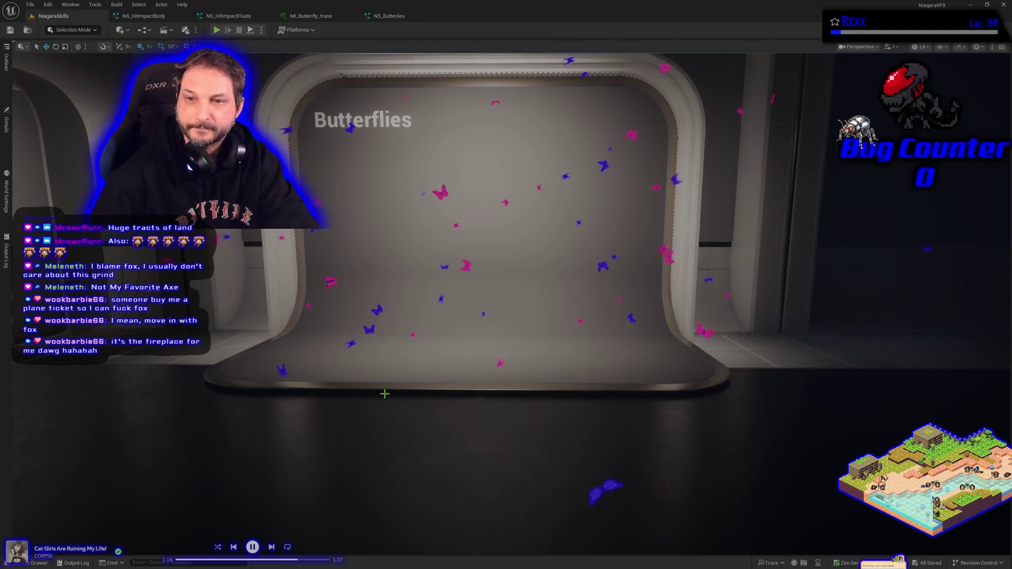
Look over the butterflies at the Butterflies display, then start Play-in-Editor with Alt+P.
{"action": "scroll", "coordinate": [385, 394], "scroll_direction": "up", "scroll_amount": 5}
{"action": "scroll", "coordinate": [385, 393], "scroll_direction": "up", "scroll_amount": 3}
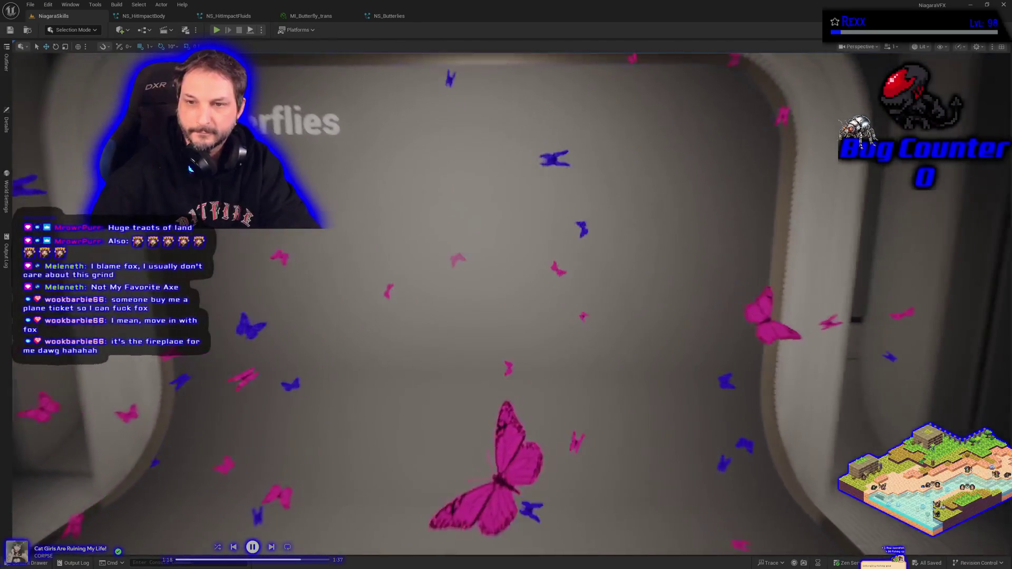
{"action": "scroll", "coordinate": [385, 394], "scroll_direction": "down", "scroll_amount": 8}
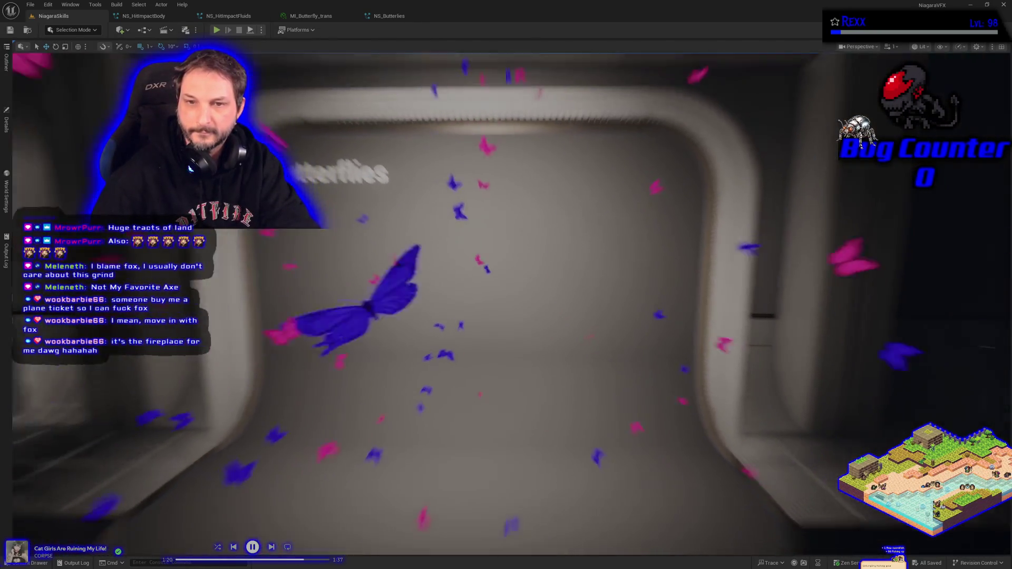
{"action": "mouse_move", "coordinate": [384, 394]}
{"action": "left_mouse_down"}
{"action": "mouse_move", "coordinate": [232, 394]}
{"action": "mouse_move", "coordinate": [385, 393]}
{"action": "left_mouse_up"}
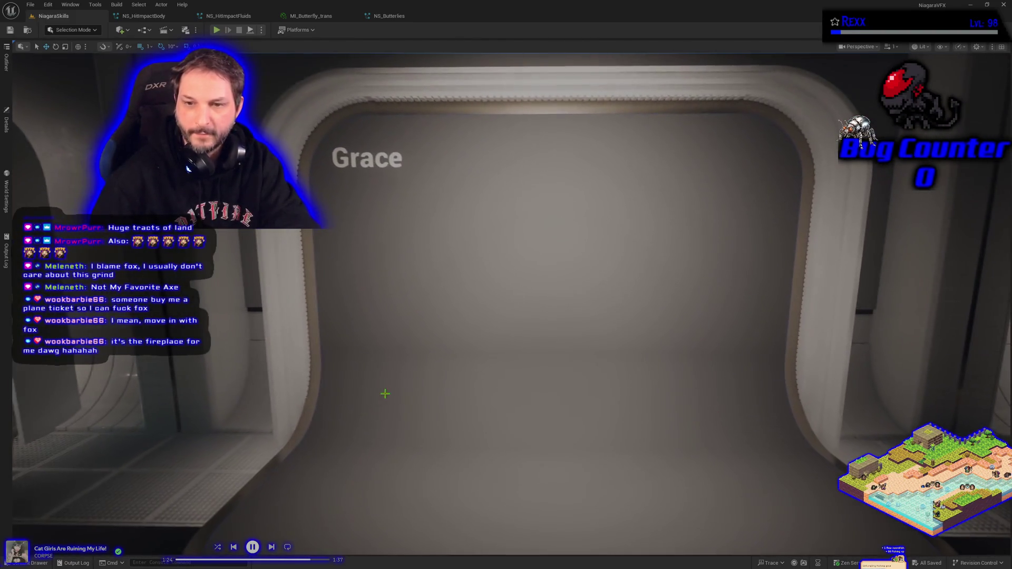
{"action": "key", "text": "alt+p"}
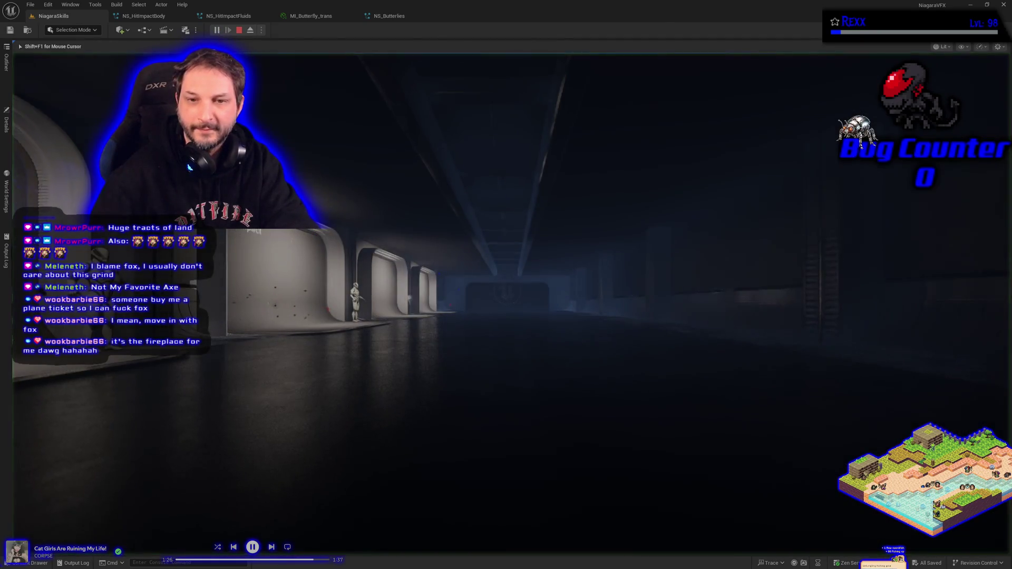
{"action": "left_click", "coordinate": [315, 238]}
{"action": "key", "text": "w"}
{"action": "key", "text": "w"}
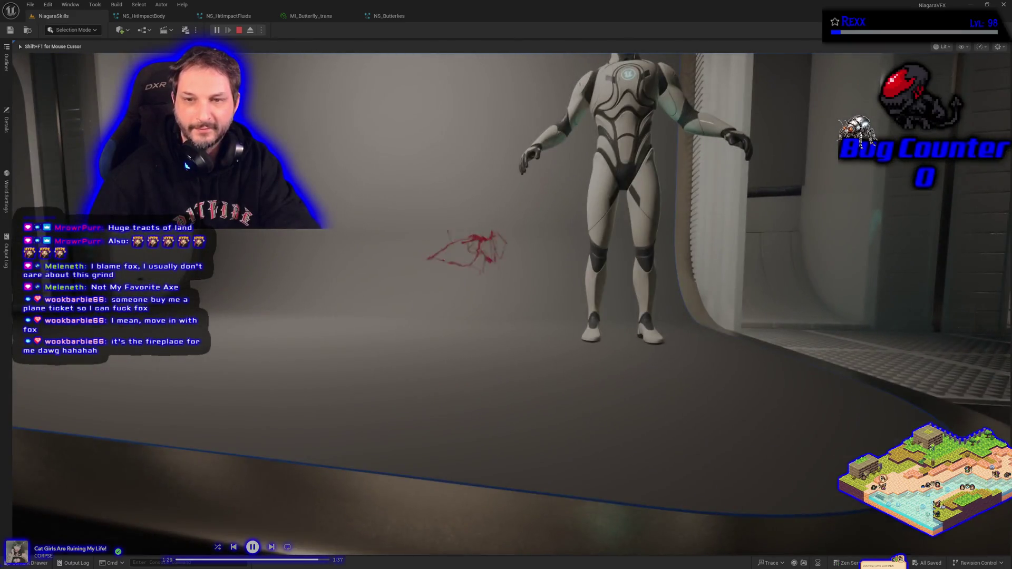
{"action": "left_click", "coordinate": [506, 285]}
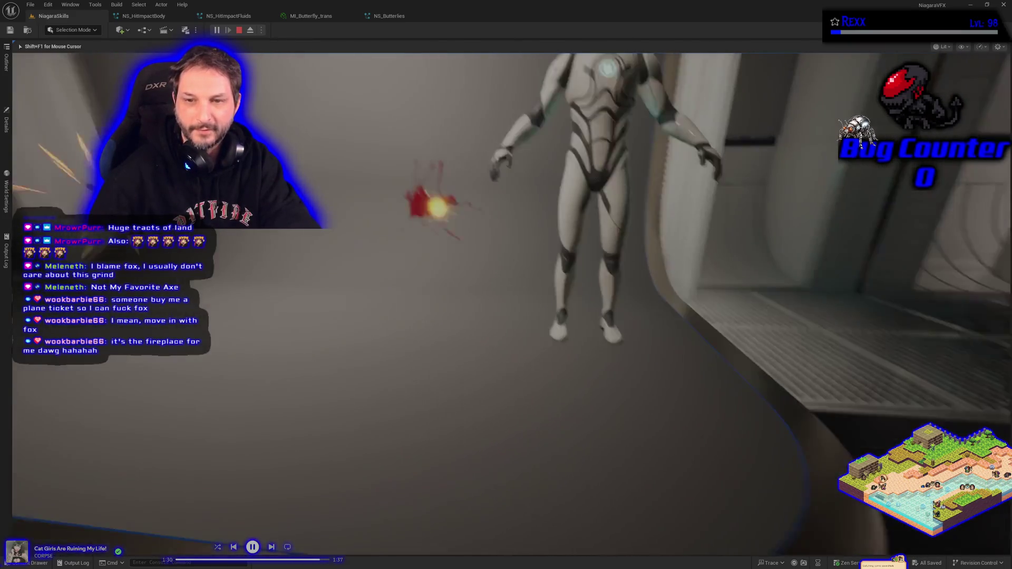
{"action": "key", "text": "s"}
{"action": "left_click", "coordinate": [506, 285]}
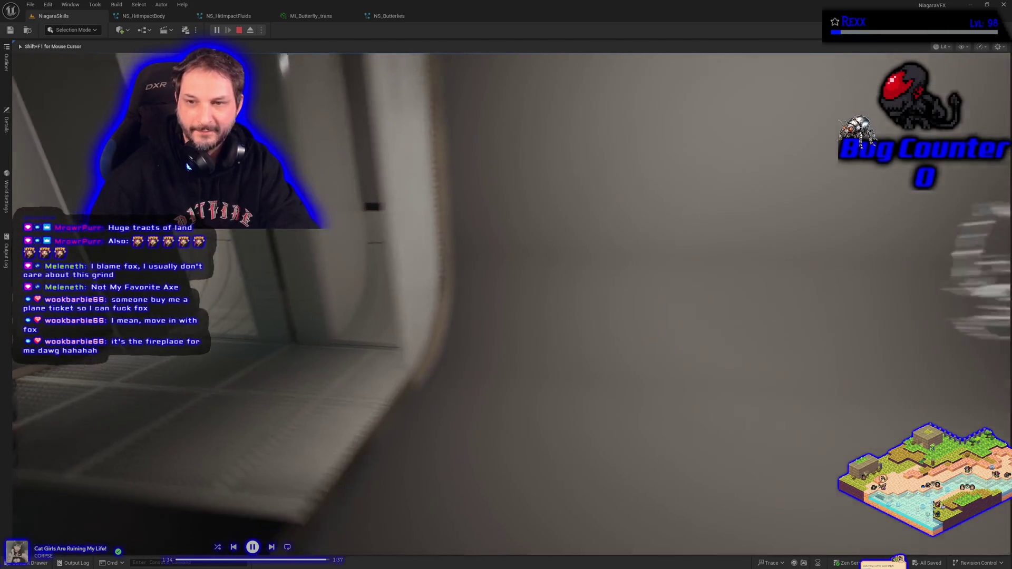
{"action": "key", "text": "w"}
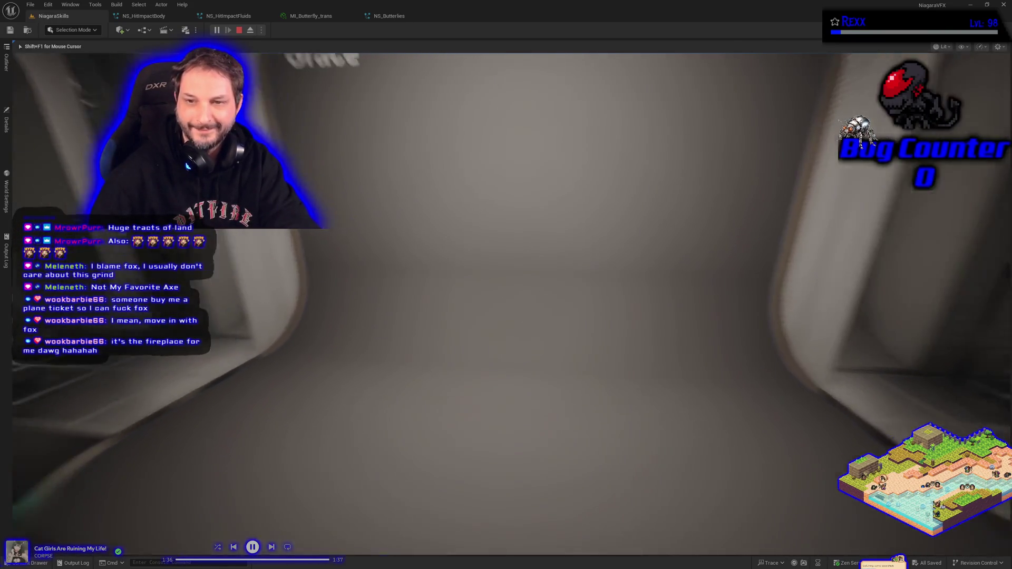
{"action": "key", "text": "s"}
{"action": "left_click", "coordinate": [506, 285]}
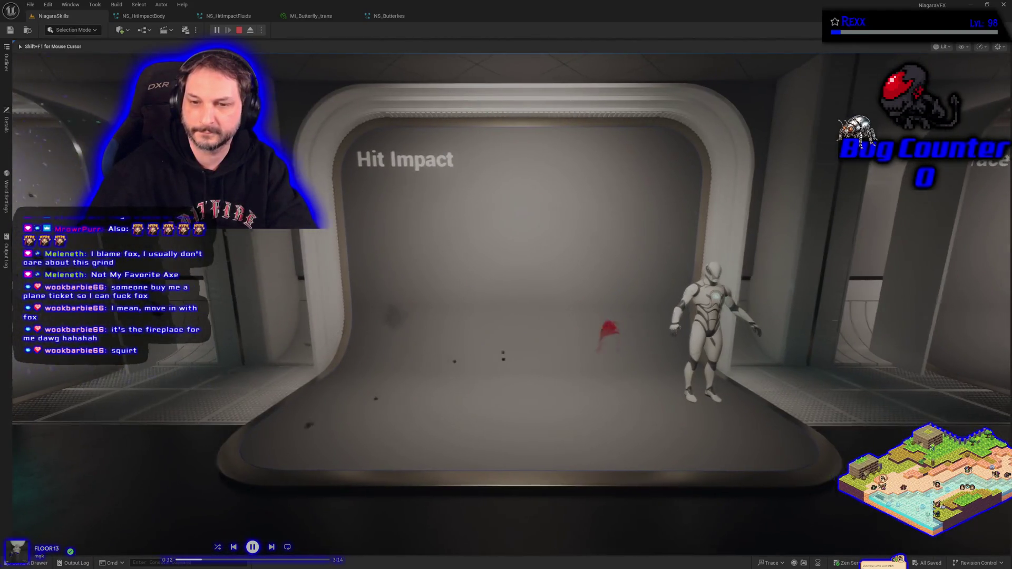
{"action": "key", "text": "Escape"}
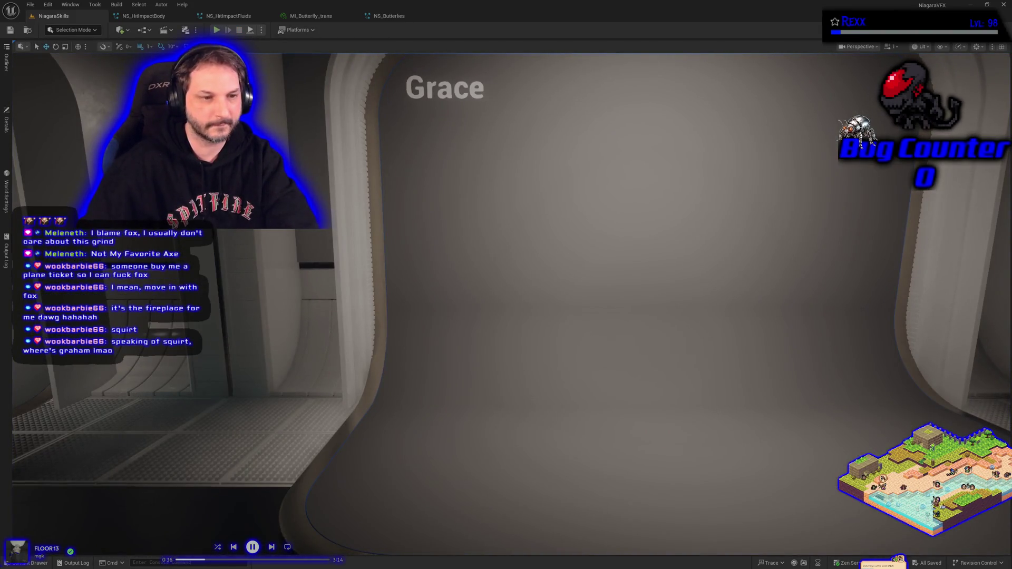
Frame the pink and blue butterflies at the Butterflies display, then reopen NS_Butterflies.
{"action": "key", "text": "f"}
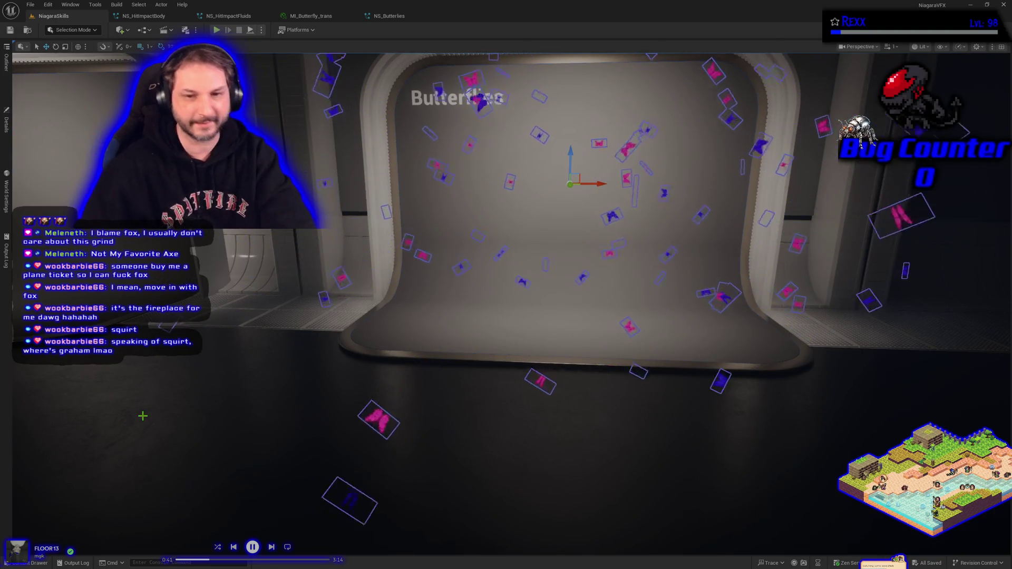
{"action": "left_click_drag", "start_coordinate": [205, 399], "coordinate": [205, 375]}
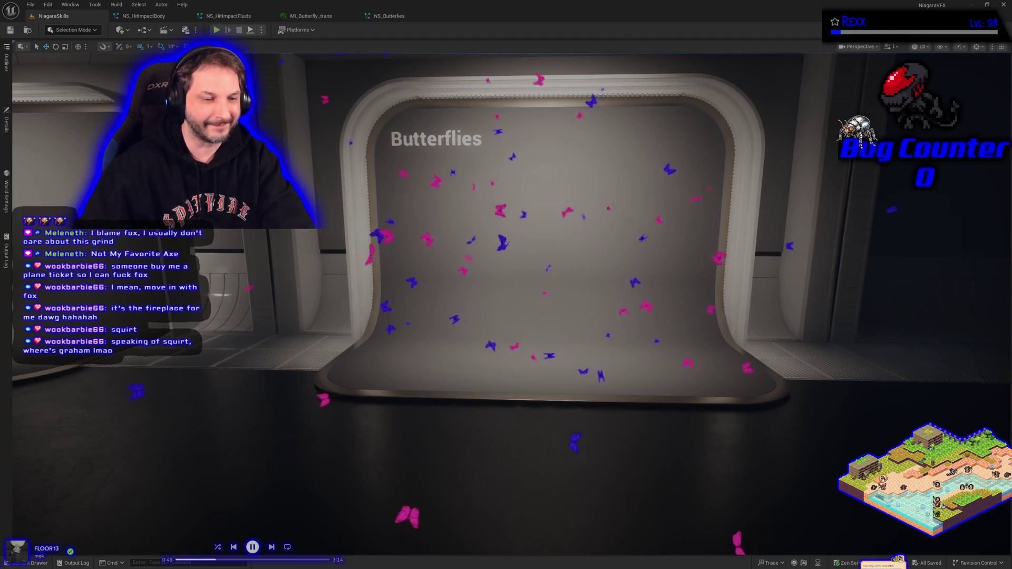
{"action": "mouse_move", "coordinate": [188, 447]}
{"action": "left_mouse_down"}
{"action": "mouse_move", "coordinate": [217, 436]}
{"action": "mouse_move", "coordinate": [167, 446]}
{"action": "mouse_move", "coordinate": [206, 438]}
{"action": "mouse_move", "coordinate": [188, 447]}
{"action": "left_mouse_up"}
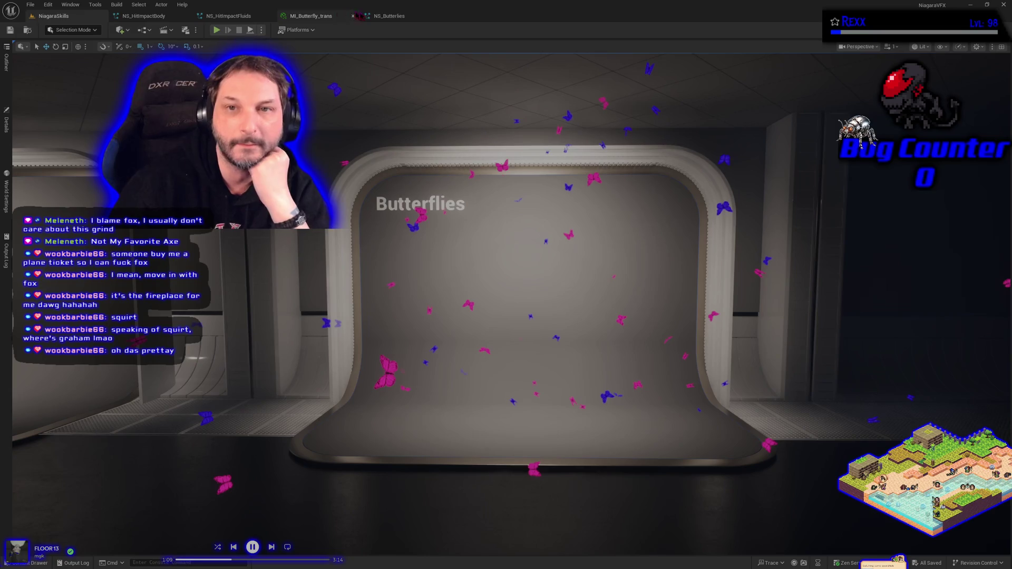
{"action": "left_click", "coordinate": [385, 17]}
Set Blue_Butterflies' SpawnRate to 5.0, save, check the level, and return to NS_Butterflies.
{"action": "left_click", "coordinate": [513, 131]}
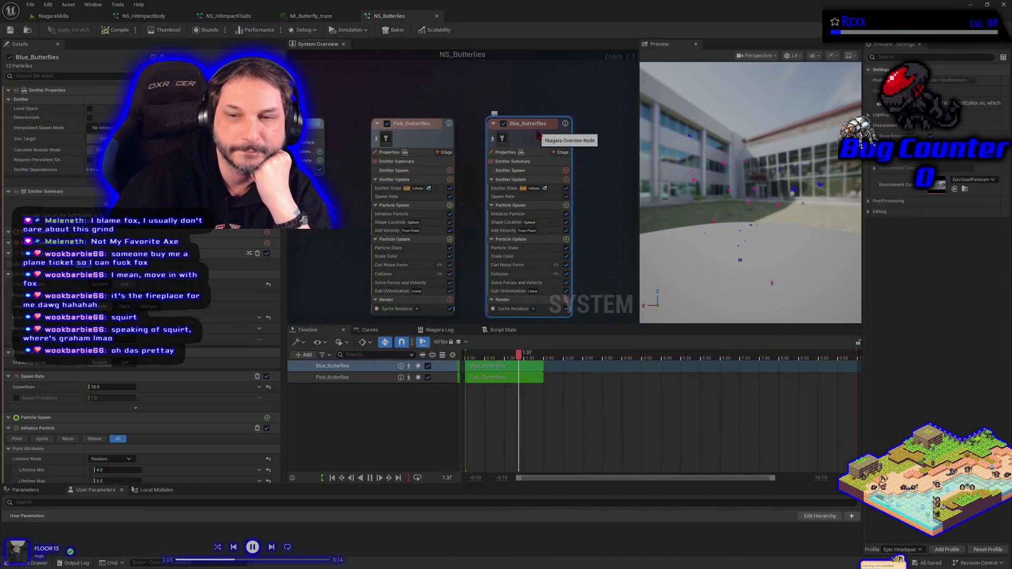
{"action": "left_click", "coordinate": [519, 198]}
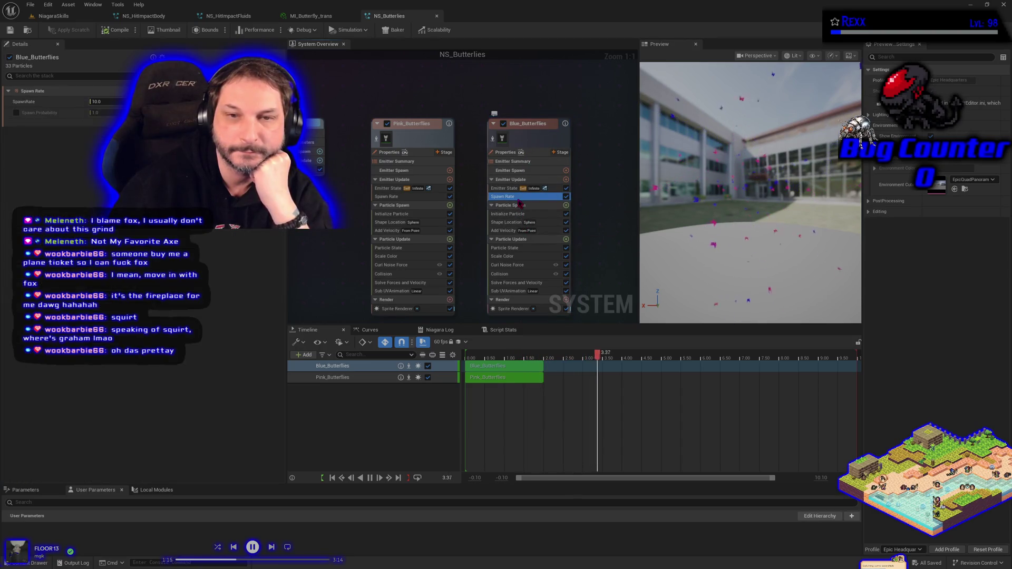
{"action": "left_click", "coordinate": [106, 101]}
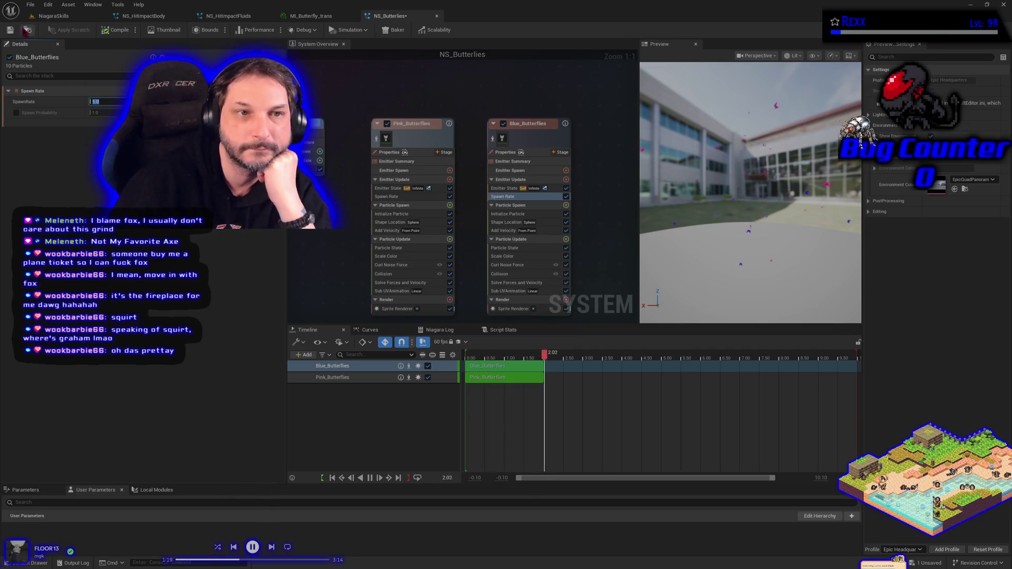
{"action": "type", "text": "5"}
{"action": "left_click", "coordinate": [10, 30]}
{"action": "left_click", "coordinate": [52, 17]}
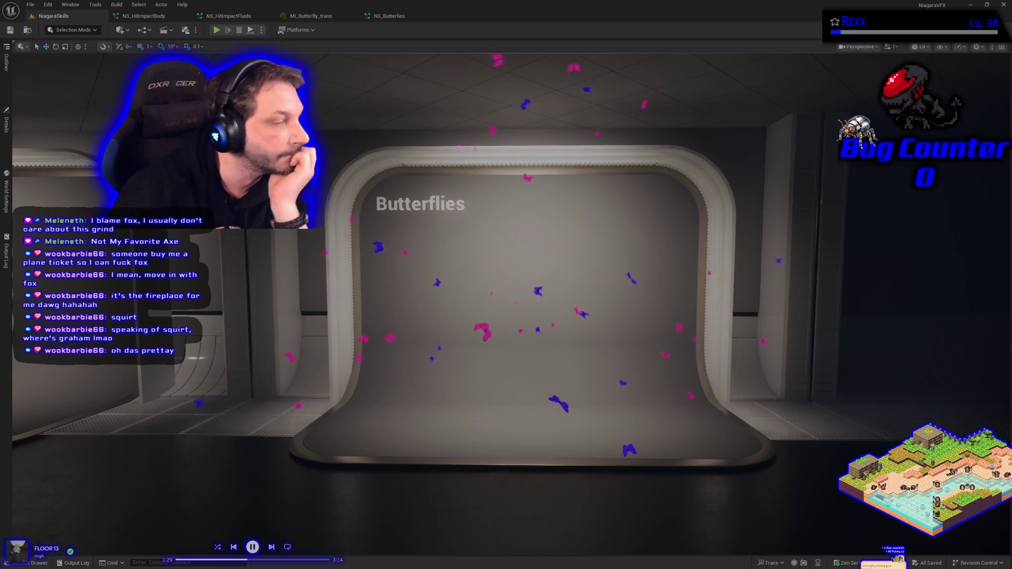
{"action": "left_click", "coordinate": [390, 16]}
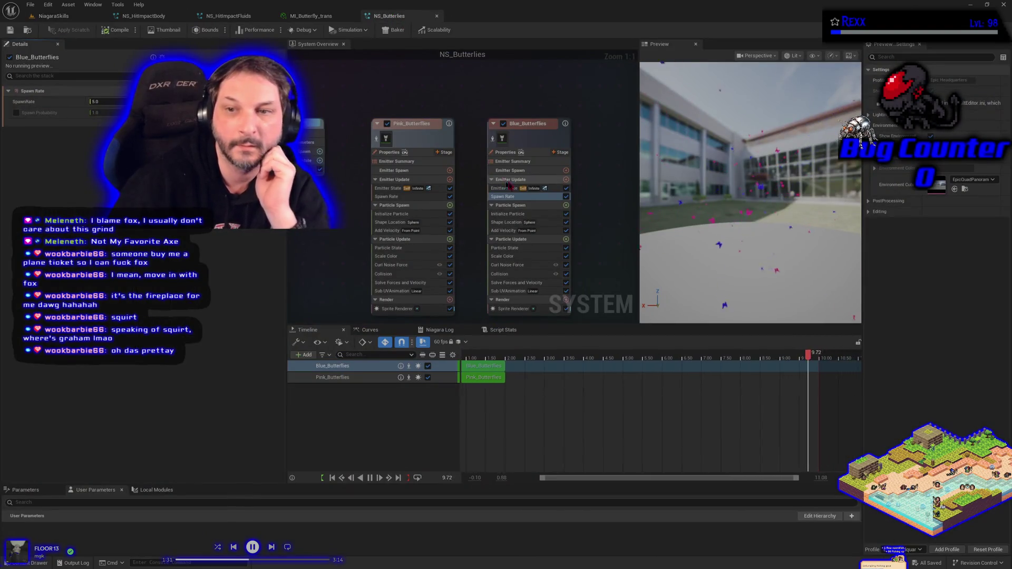
Lower the Sphere Radius Minimum of Blue_Butterflies' Shape Location and recompile the system.
{"action": "left_click", "coordinate": [509, 223]}
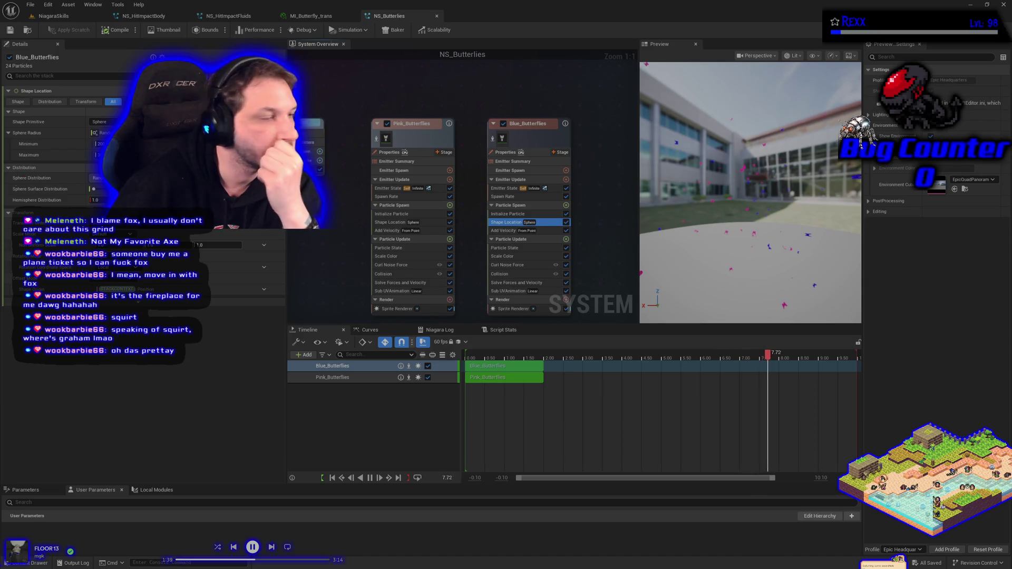
{"action": "left_click_drag", "start_coordinate": [100, 144], "coordinate": [84, 144]}
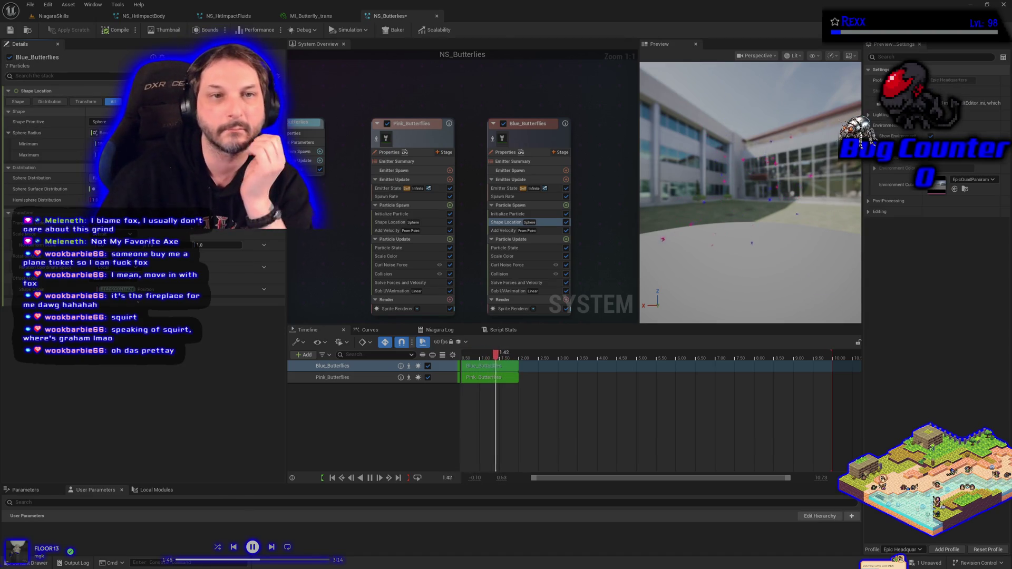
{"action": "left_click", "coordinate": [112, 33]}
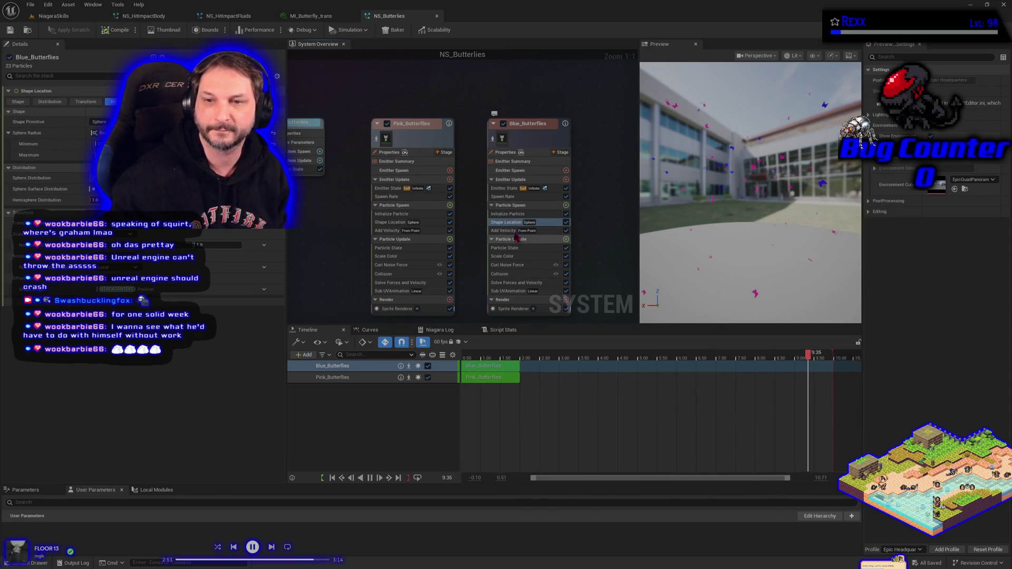
{"action": "left_click", "coordinate": [498, 214]}
Set a lighter blue Initialize Particle colour for the blue butterflies and a new pink colour.
{"action": "left_click", "coordinate": [97, 166]}
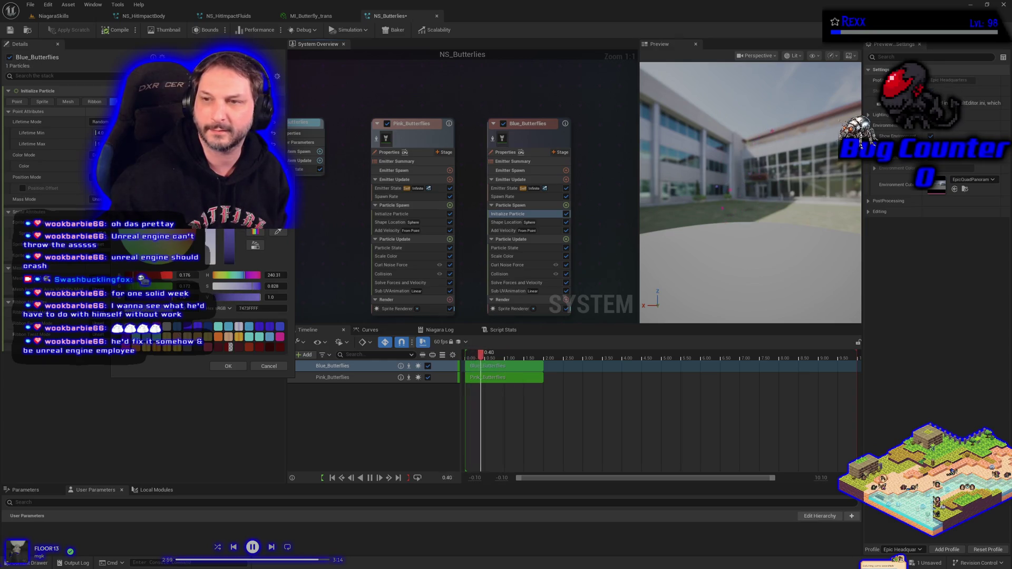
{"action": "left_click", "coordinate": [241, 364]}
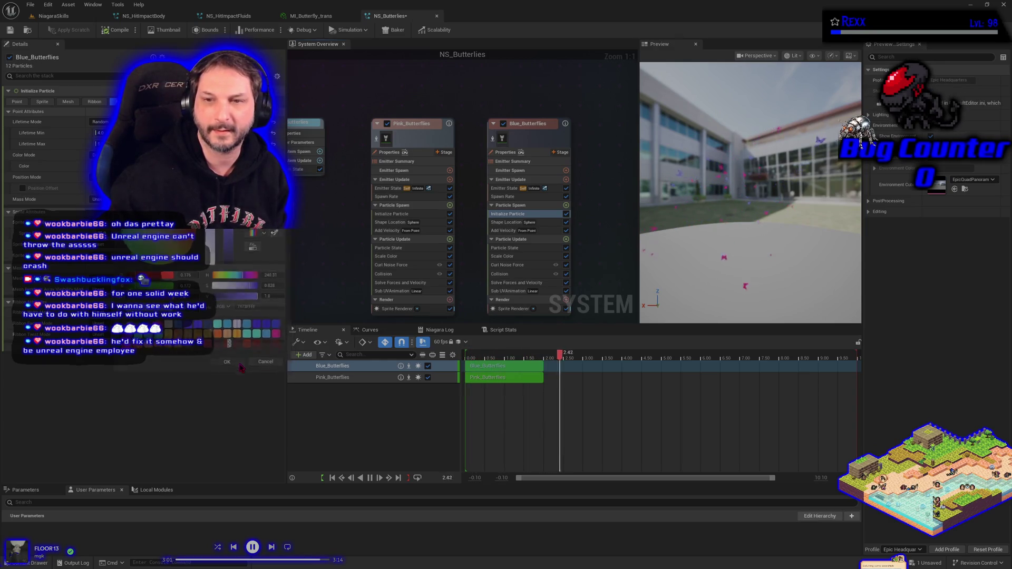
{"action": "left_click", "coordinate": [390, 214]}
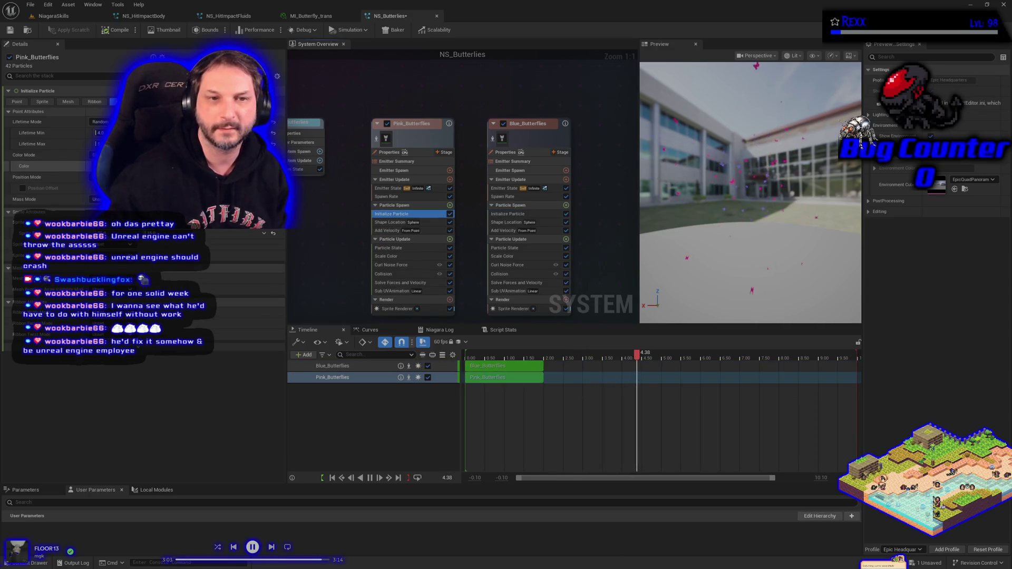
{"action": "left_click", "coordinate": [97, 166]}
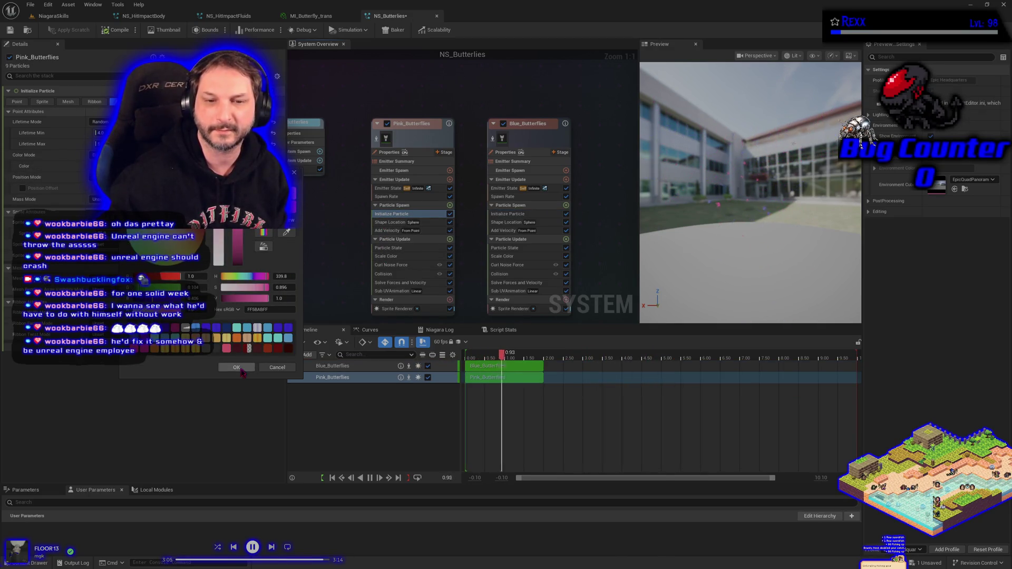
{"action": "left_click", "coordinate": [237, 367]}
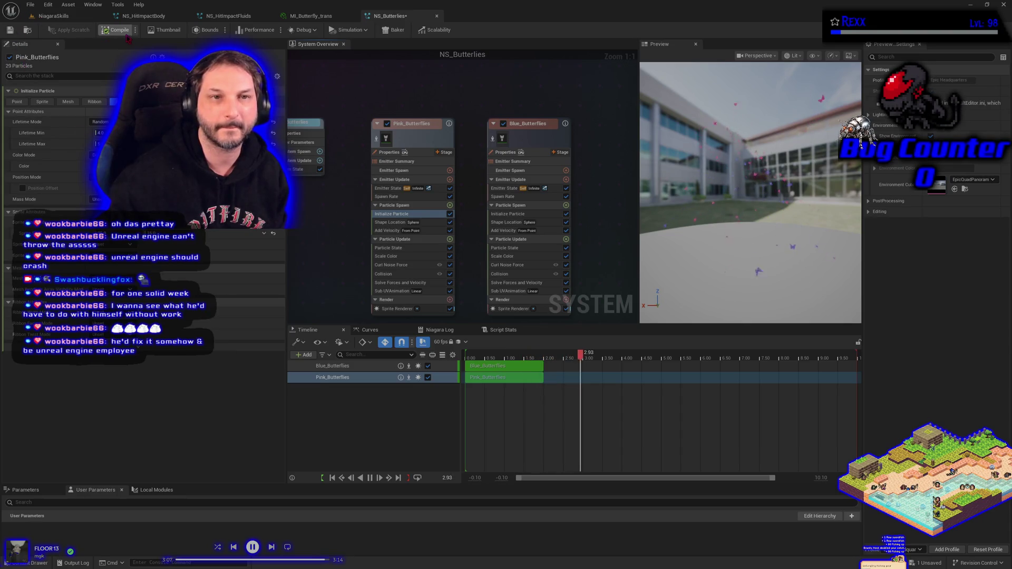
Save all modified assets and return to the NiagaraSkills level's Butterflies display.
{"action": "left_click", "coordinate": [31, 4]}
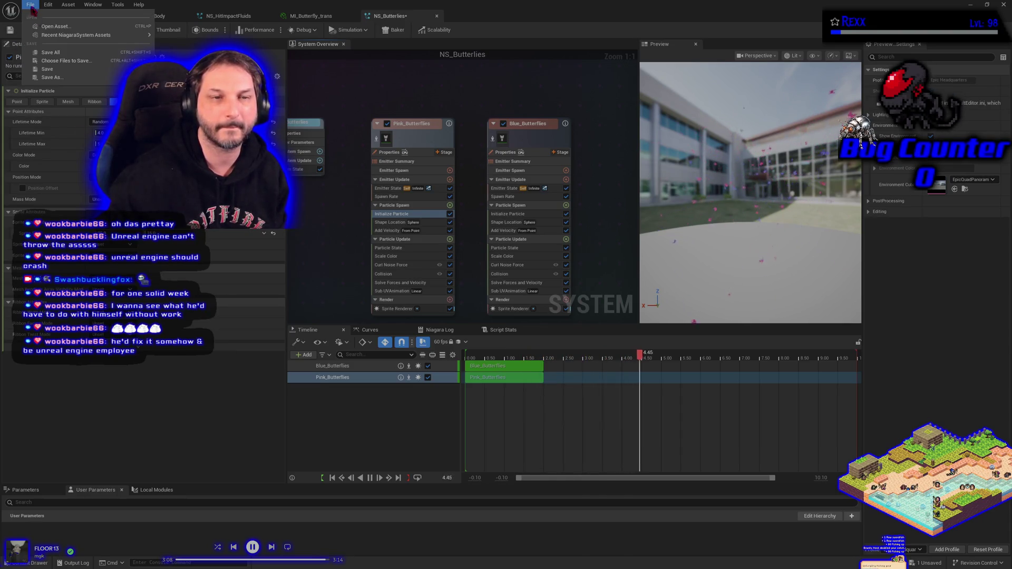
{"action": "left_click", "coordinate": [51, 52]}
{"action": "left_click", "coordinate": [53, 15]}
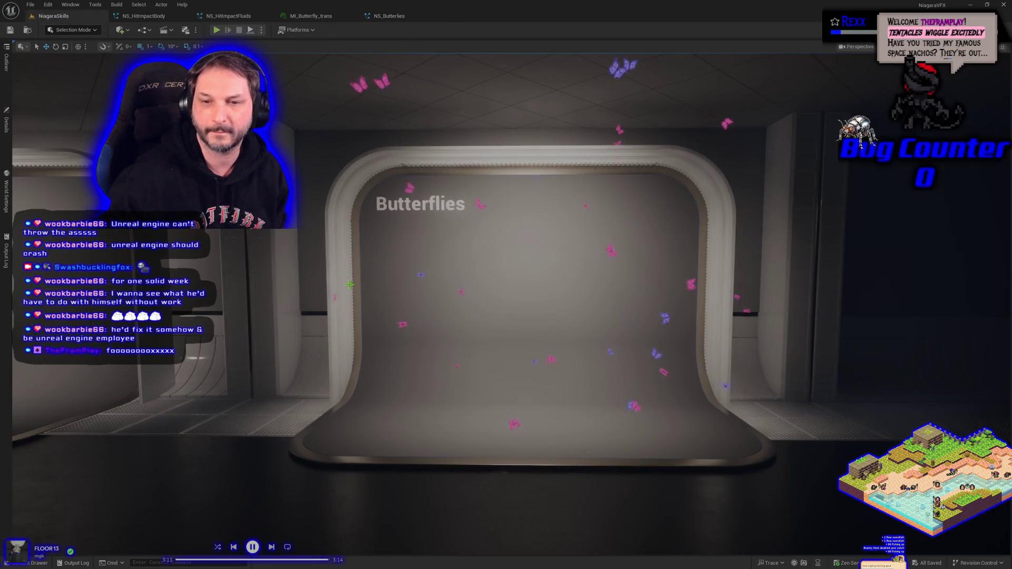